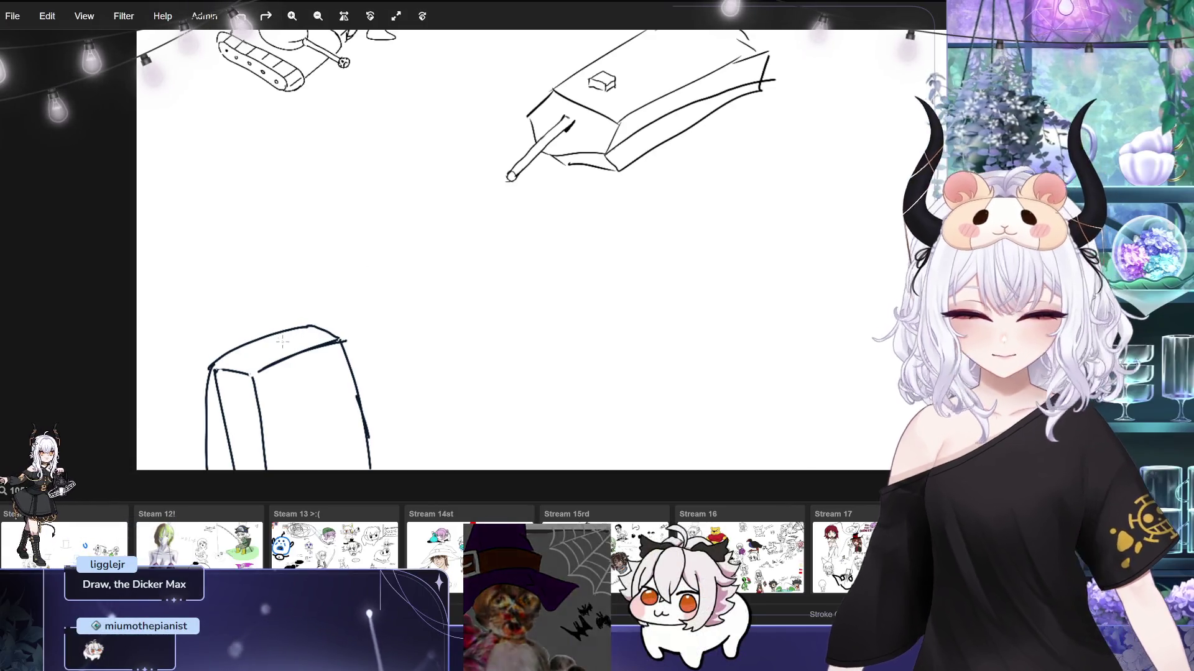
Undo the box body's stray top stroke and draw a round head outline above it.
{"action": "key", "text": "ctrl+z"}
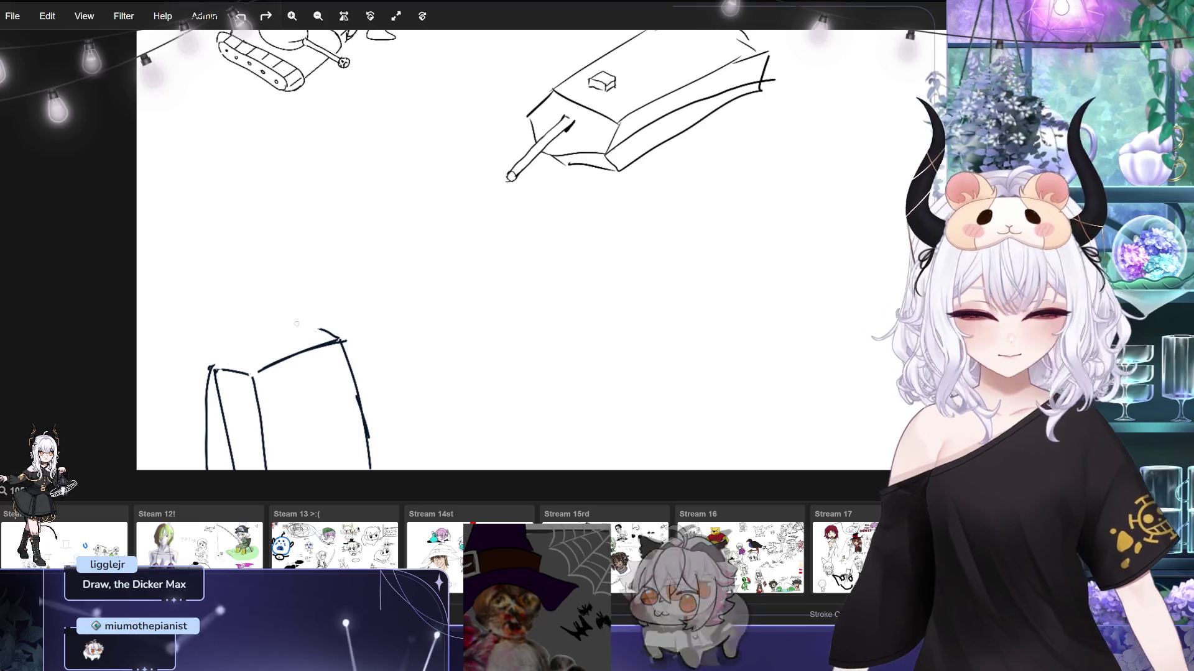
{"action": "mouse_move", "coordinate": [294, 198]}
{"action": "left_mouse_down"}
{"action": "mouse_move", "coordinate": [274, 278]}
{"action": "mouse_move", "coordinate": [346, 249]}
{"action": "left_mouse_up"}
{"action": "key", "text": "ctrl+z"}
{"action": "mouse_move", "coordinate": [294, 197]}
{"action": "left_mouse_down"}
{"action": "mouse_move", "coordinate": [273, 278]}
{"action": "mouse_move", "coordinate": [333, 200]}
{"action": "left_mouse_up"}
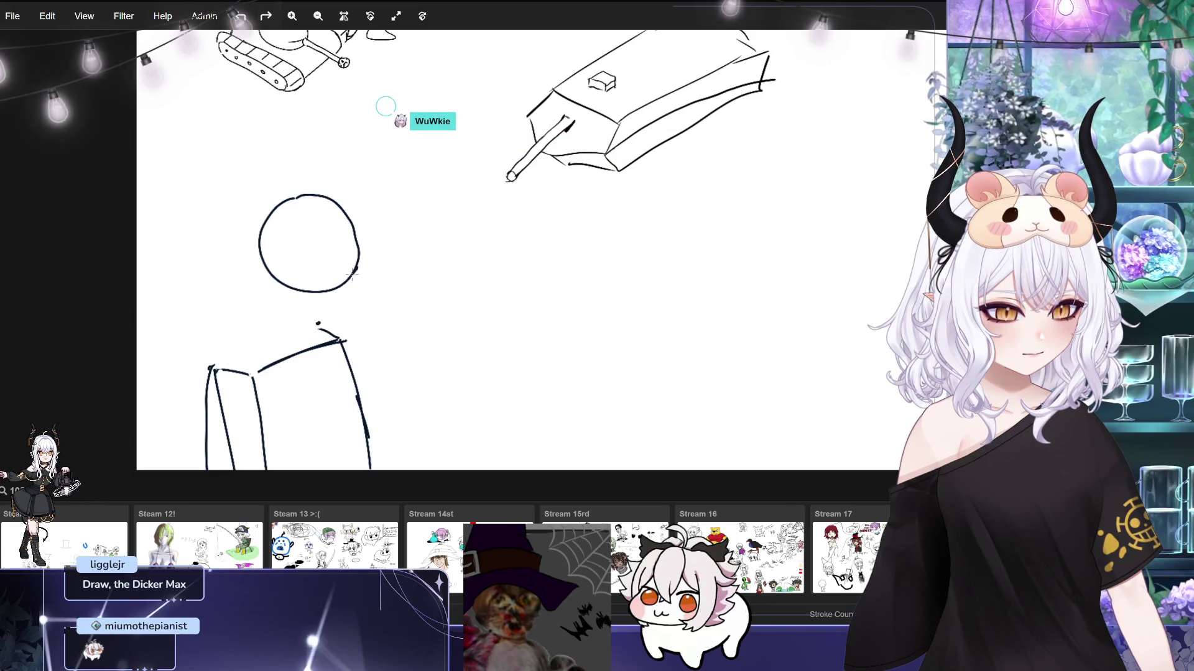
Draw the neck down to the body, a jaw tapering to the chin, and a horizontal face guide line.
{"action": "left_click_drag", "start_coordinate": [356, 271], "coordinate": [315, 323]}
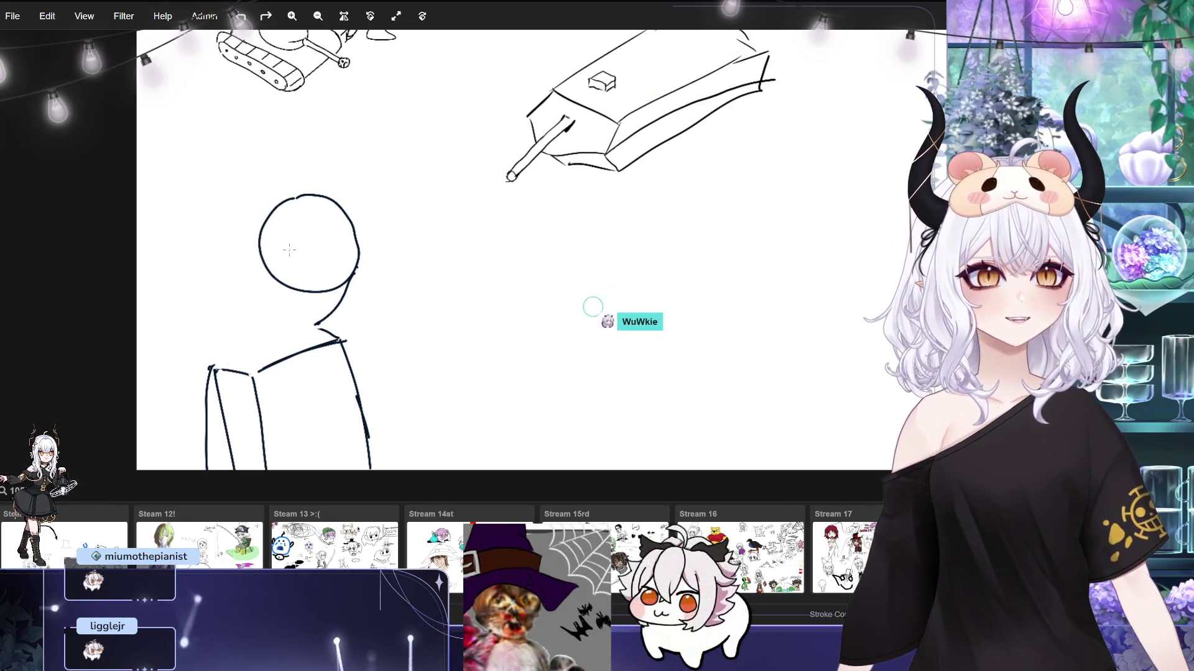
{"action": "left_click_drag", "start_coordinate": [267, 284], "coordinate": [315, 323]}
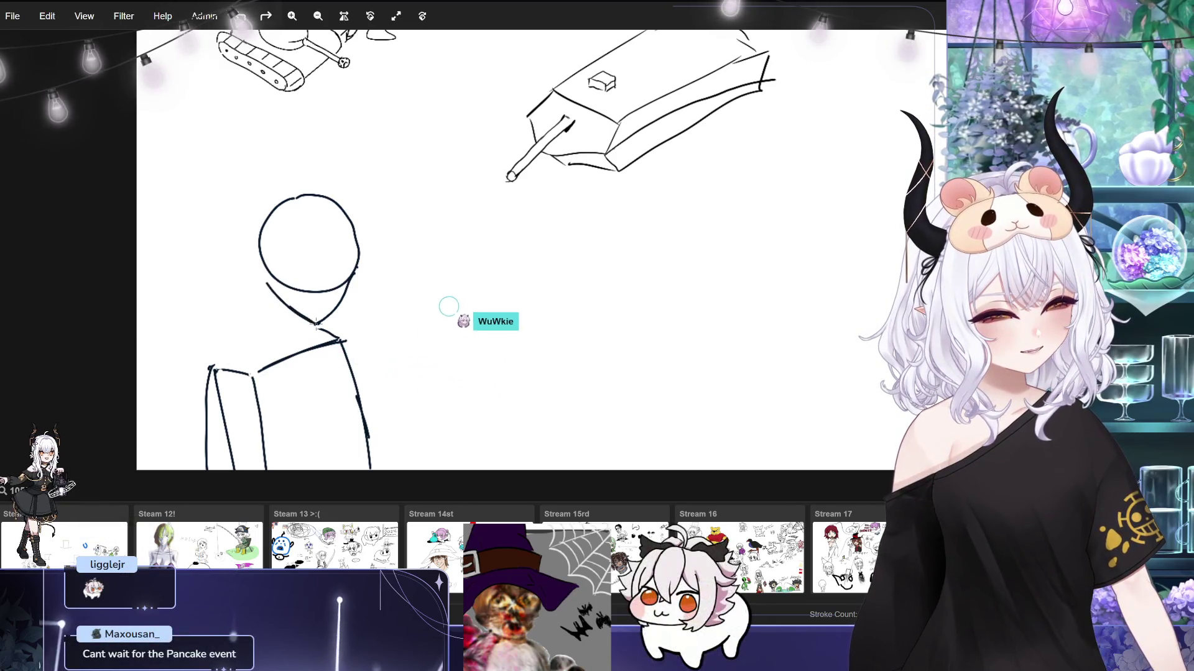
{"action": "mouse_move", "coordinate": [258, 254]}
{"action": "left_mouse_down"}
{"action": "mouse_move", "coordinate": [268, 288]}
{"action": "mouse_move", "coordinate": [348, 283]}
{"action": "left_mouse_up"}
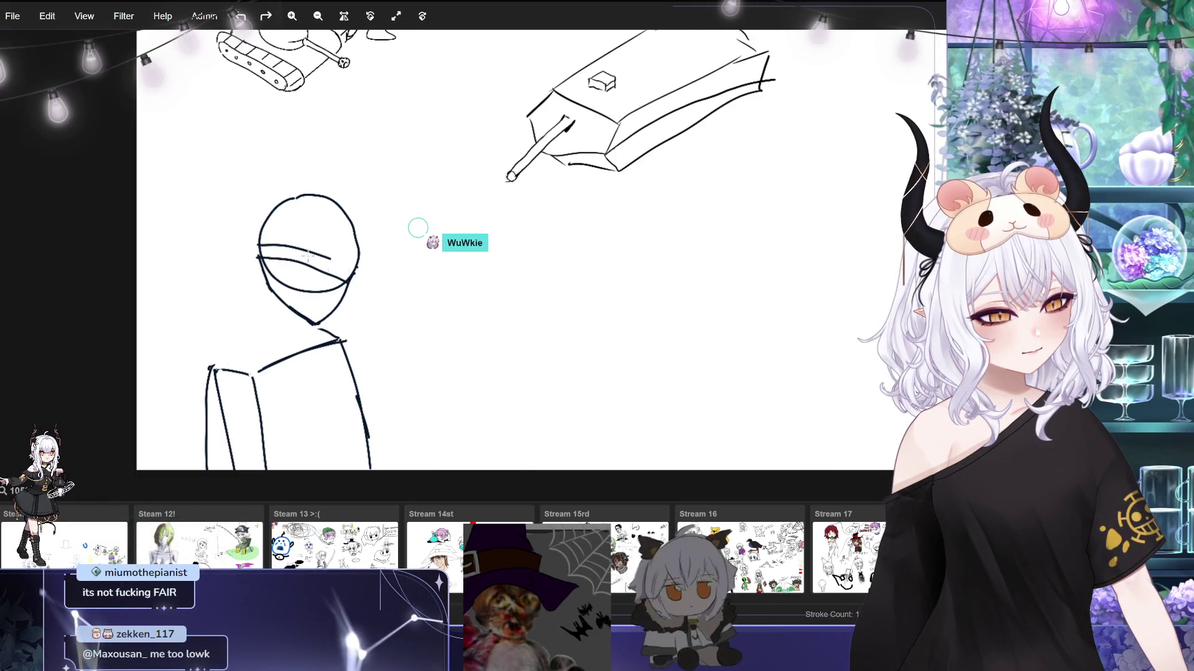
{"action": "left_click_drag", "start_coordinate": [280, 246], "coordinate": [331, 259]}
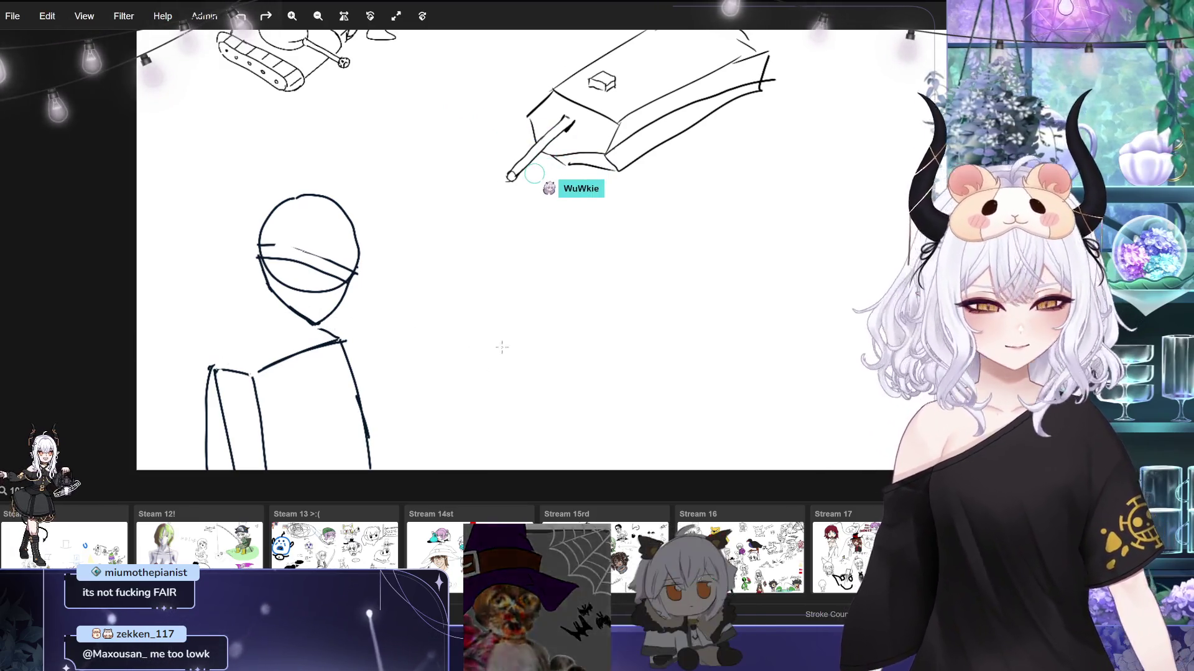
Draw a tall rectangular box right of the figure, with a curved stroke inside.
{"action": "mouse_move", "coordinate": [611, 377]}
{"action": "left_mouse_down"}
{"action": "mouse_move", "coordinate": [506, 376]}
{"action": "mouse_move", "coordinate": [534, 416]}
{"action": "mouse_move", "coordinate": [616, 385]}
{"action": "mouse_move", "coordinate": [596, 371]}
{"action": "left_mouse_up"}
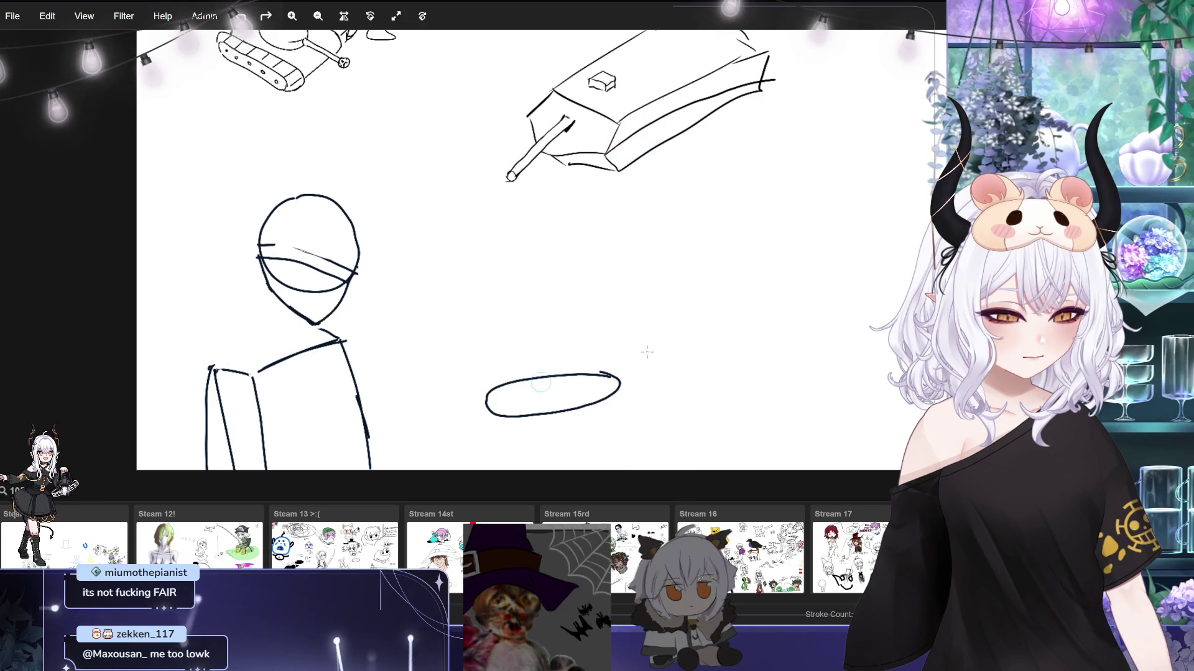
{"action": "left_click_drag", "start_coordinate": [534, 398], "coordinate": [615, 386]}
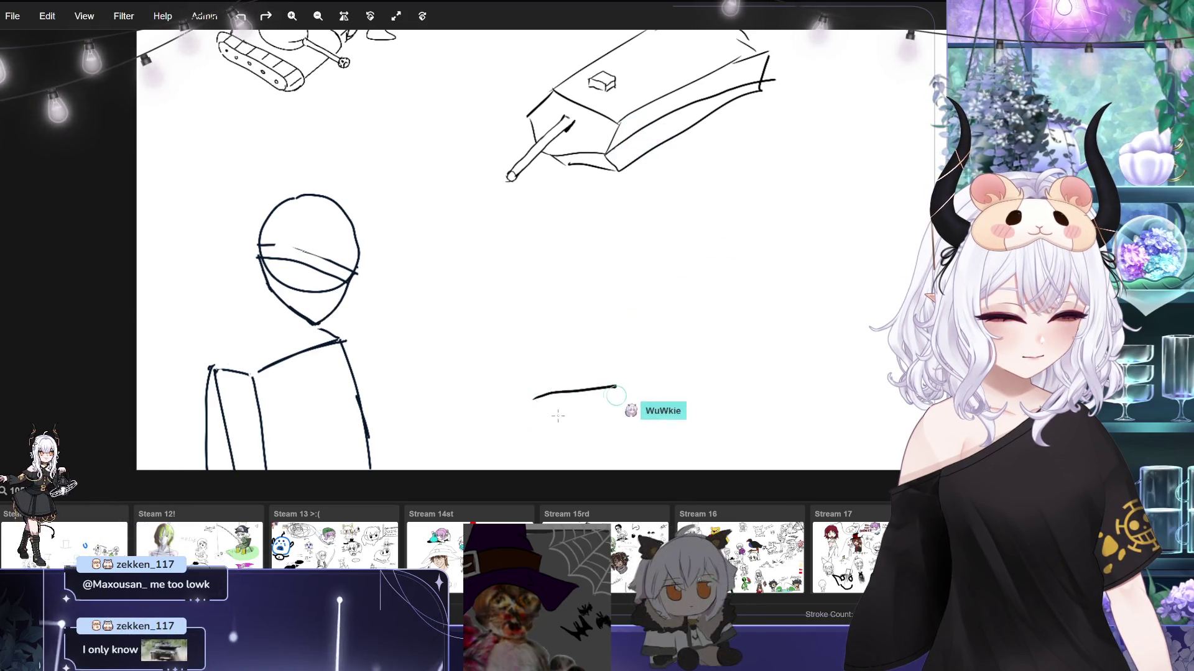
{"action": "mouse_move", "coordinate": [516, 348]}
{"action": "left_mouse_down"}
{"action": "mouse_move", "coordinate": [515, 449]}
{"action": "mouse_move", "coordinate": [602, 428]}
{"action": "left_mouse_up"}
{"action": "left_click_drag", "start_coordinate": [606, 367], "coordinate": [601, 445]}
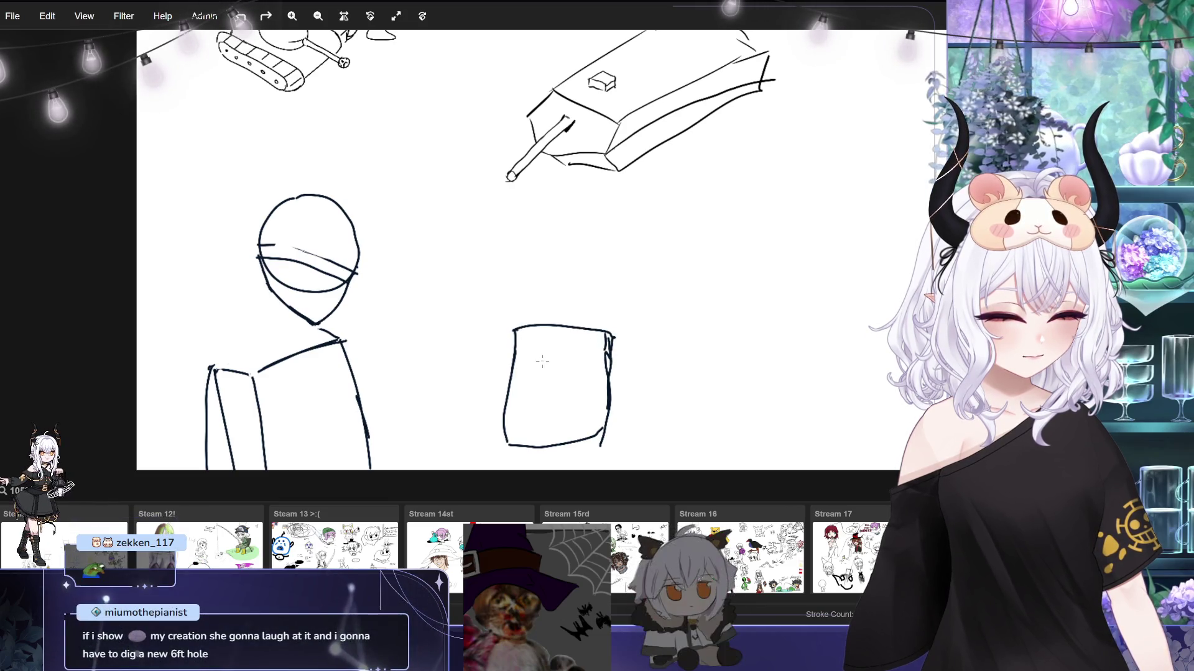
{"action": "left_click_drag", "start_coordinate": [552, 358], "coordinate": [546, 391]}
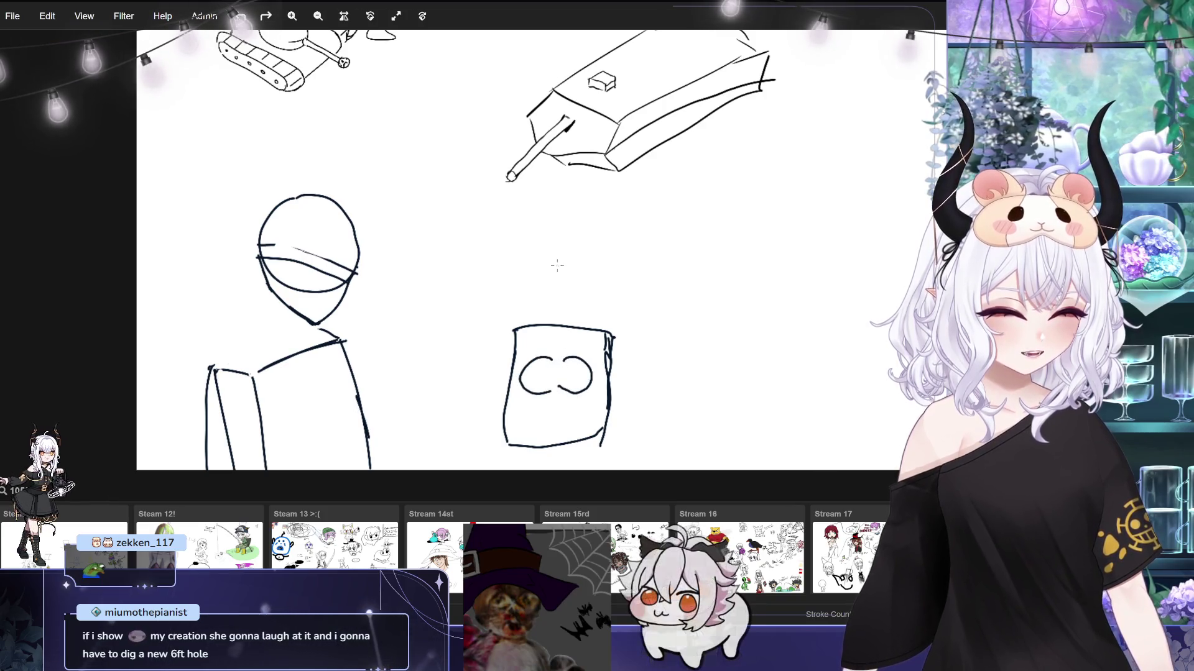
Undo the C shape inside the box, then its right side and bottom edge.
{"action": "key", "text": "ctrl+z"}
{"action": "key", "text": "ctrl+z"}
{"action": "key", "text": "ctrl+z"}
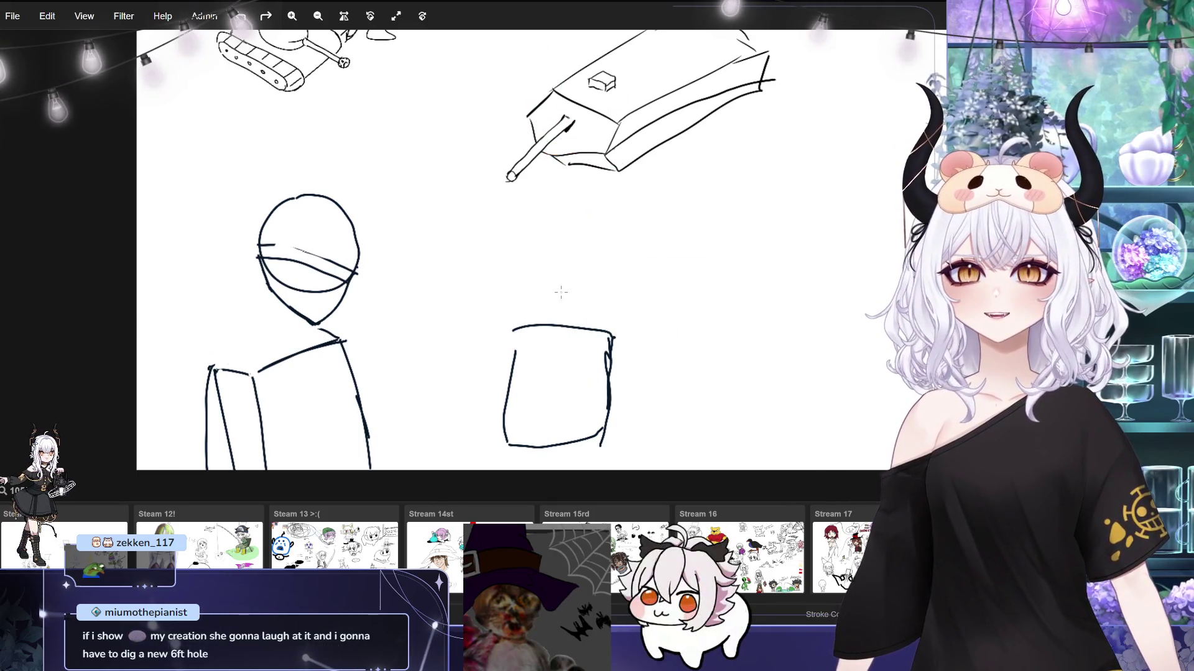
{"action": "key", "text": "ctrl+z"}
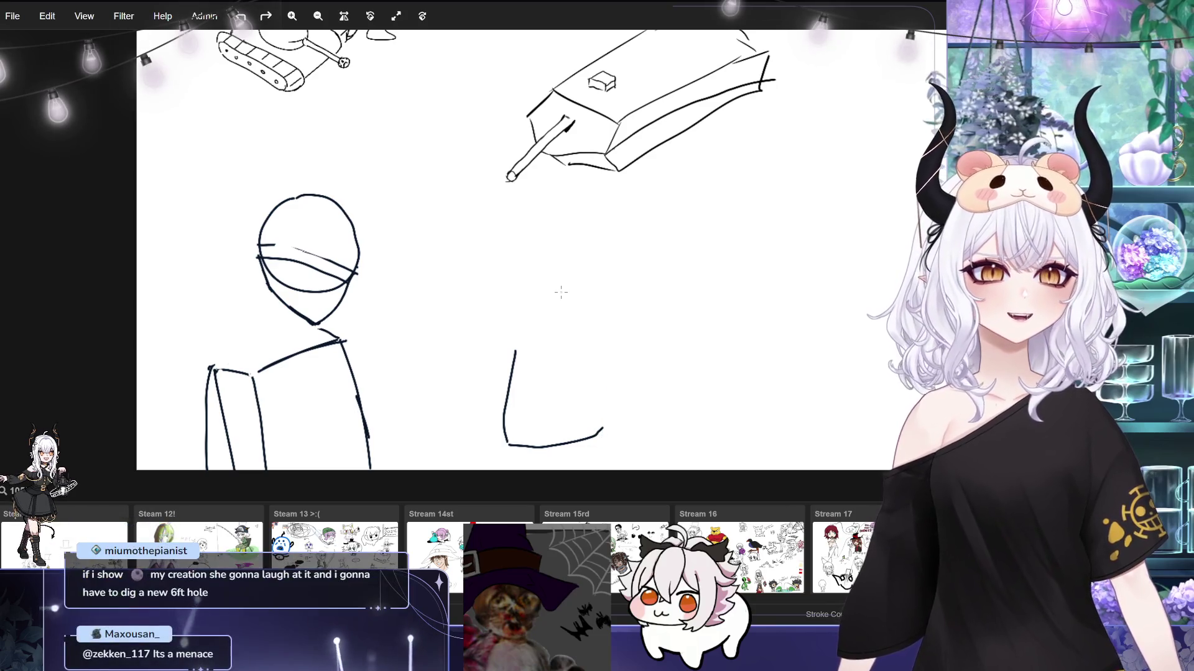
{"action": "key", "text": "ctrl+z"}
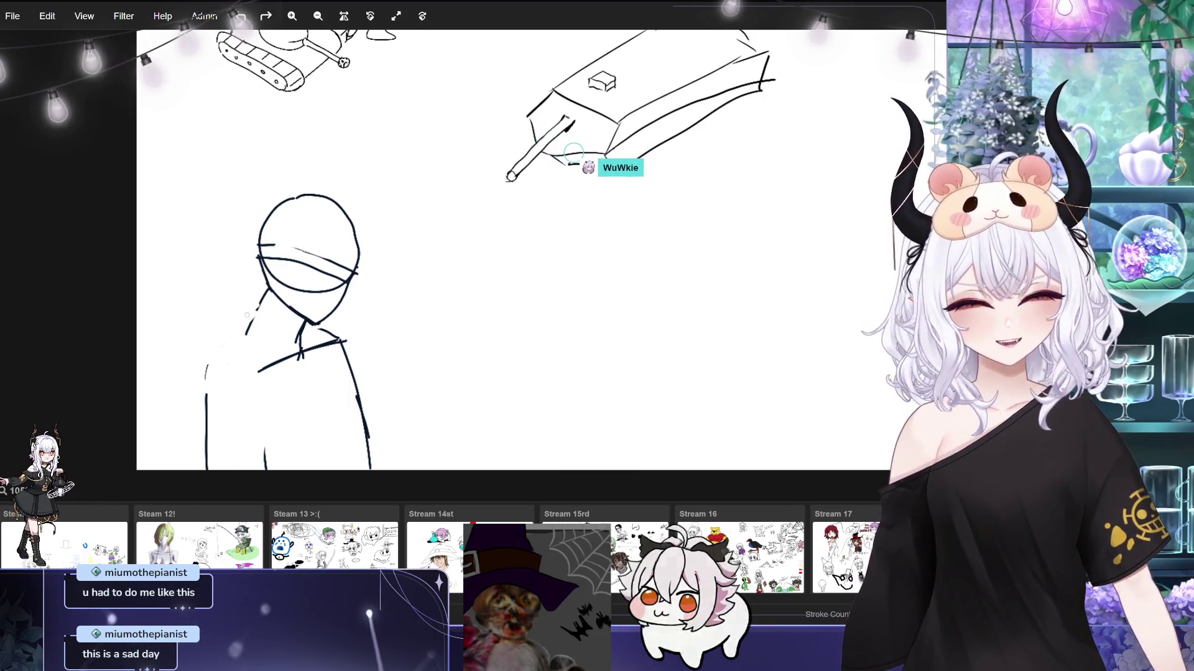
Extend the left shoulder line and add a hair strand at the head's top right.
{"action": "mouse_move", "coordinate": [222, 353]}
{"action": "left_mouse_down"}
{"action": "mouse_move", "coordinate": [249, 323]}
{"action": "mouse_move", "coordinate": [207, 368]}
{"action": "left_mouse_up"}
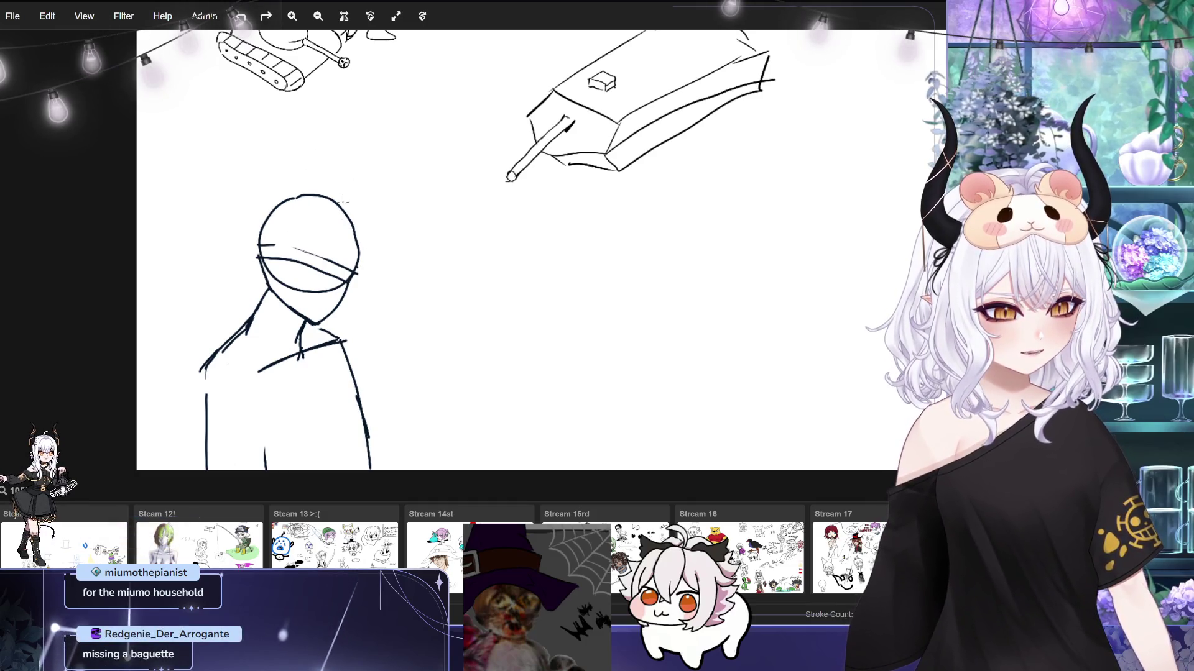
{"action": "mouse_move", "coordinate": [329, 198]}
{"action": "left_mouse_down"}
{"action": "mouse_move", "coordinate": [350, 215]}
{"action": "mouse_move", "coordinate": [355, 249]}
{"action": "left_mouse_up"}
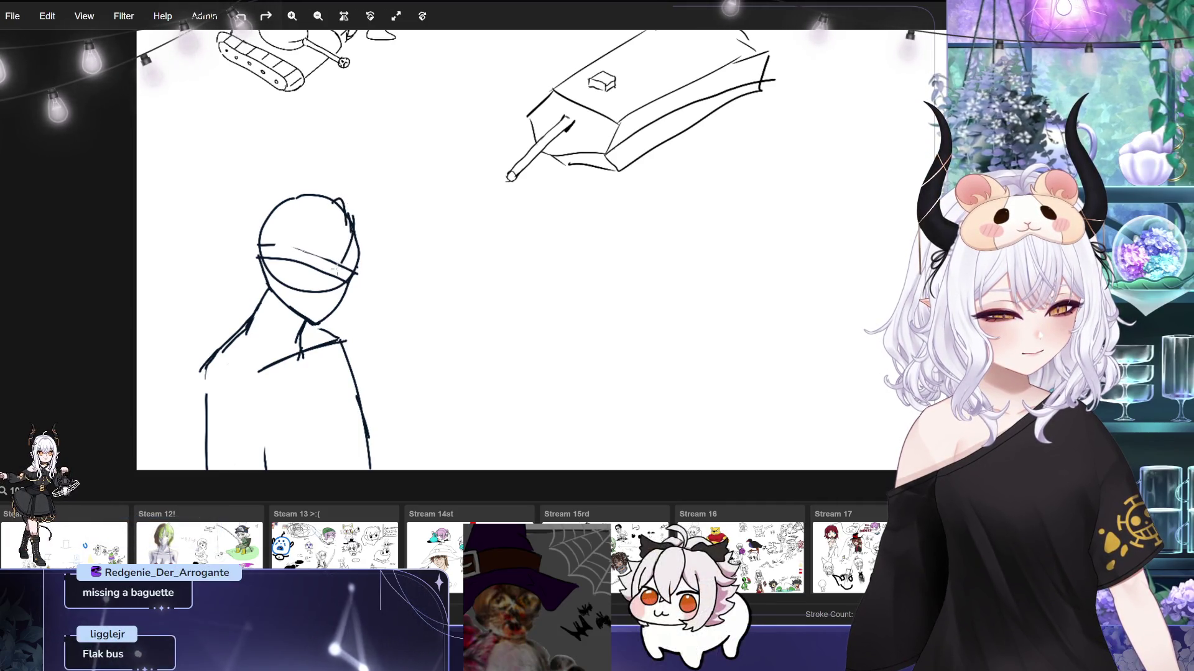
{"action": "left_click_drag", "start_coordinate": [331, 189], "coordinate": [316, 214]}
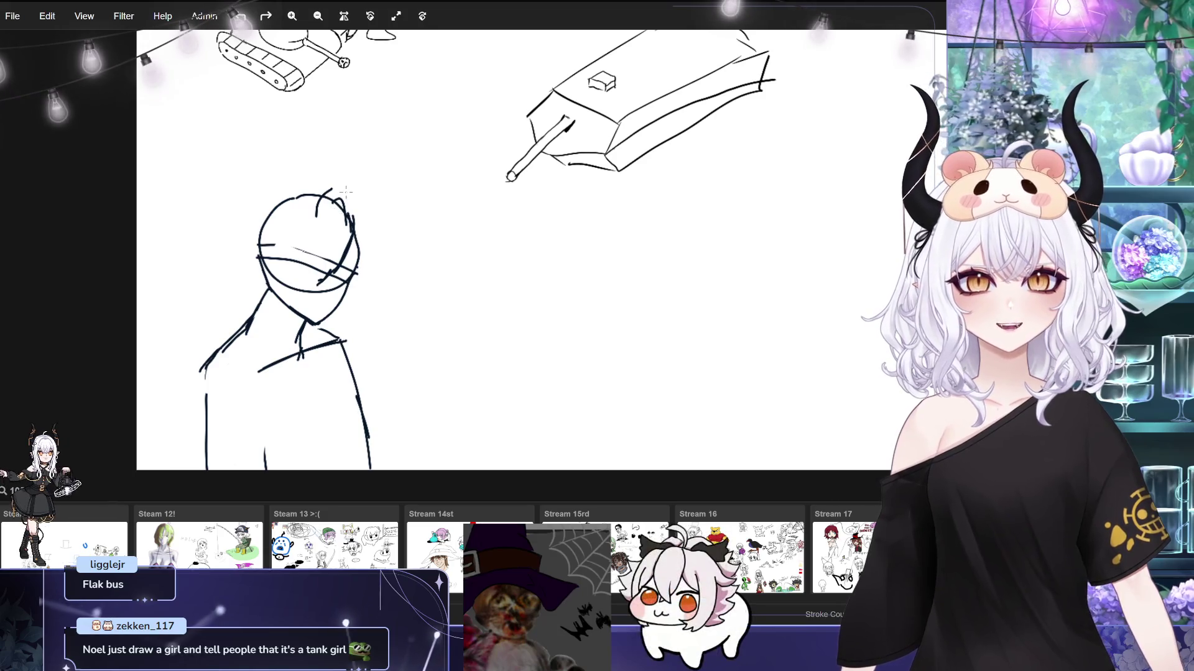
{"action": "key", "text": "ctrl+z"}
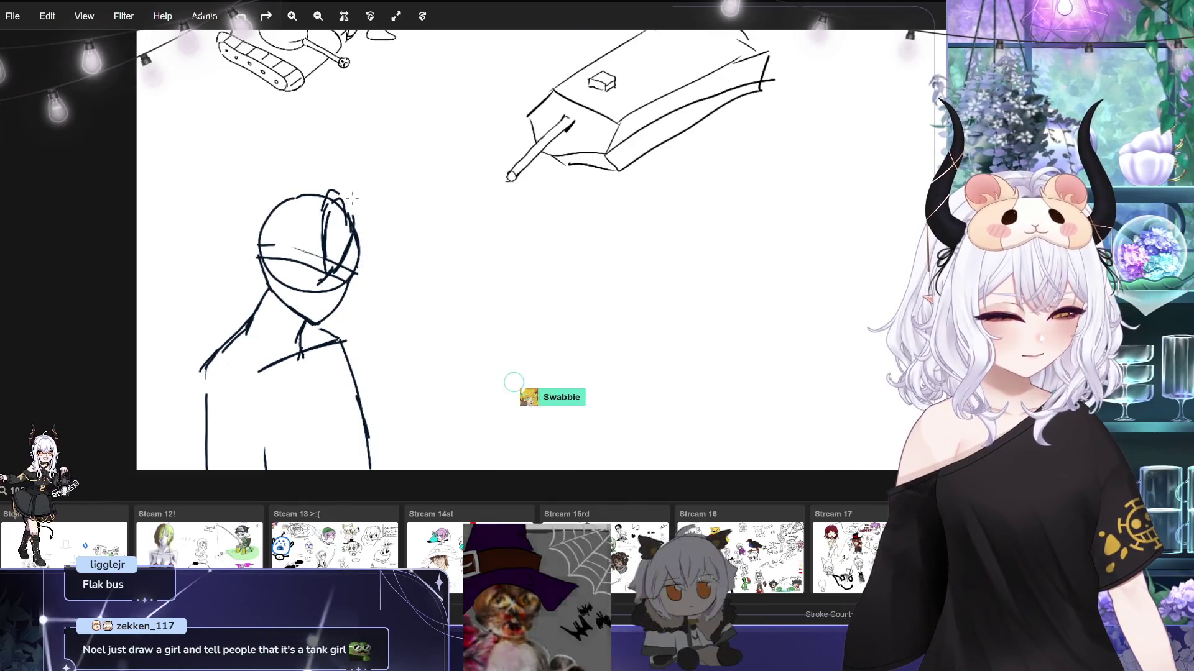
Sweep hair curves over the head plus a hooked left strand, then undo the long shoulder stroke.
{"action": "left_click_drag", "start_coordinate": [353, 199], "coordinate": [367, 273]}
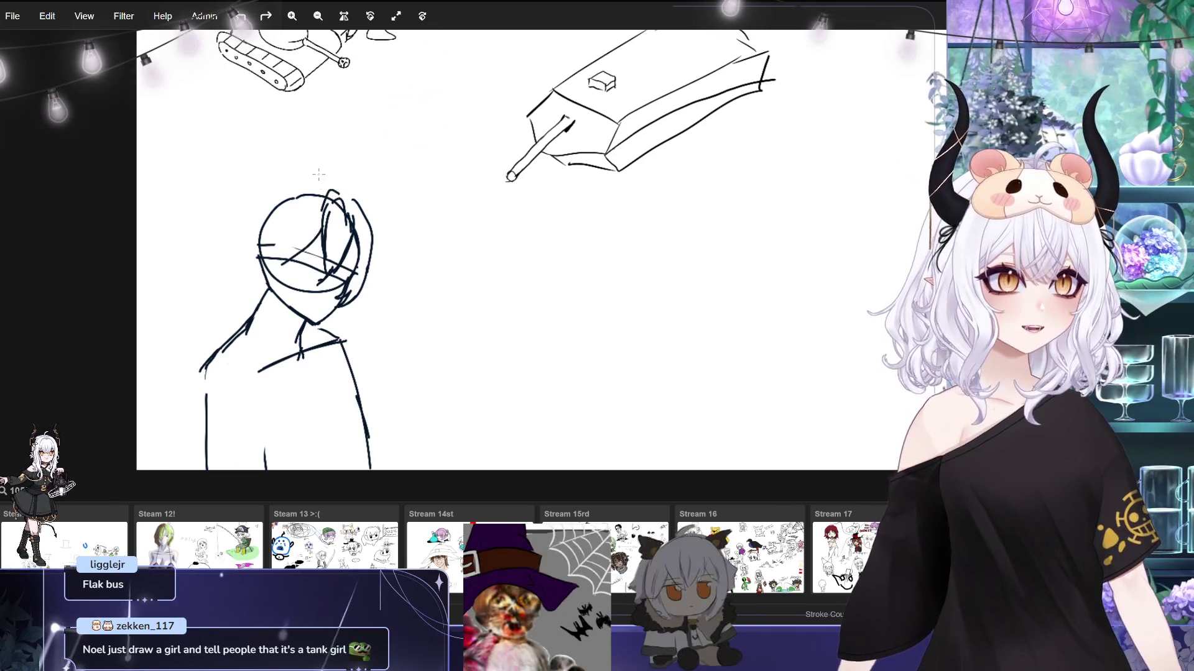
{"action": "left_click_drag", "start_coordinate": [337, 186], "coordinate": [286, 264]}
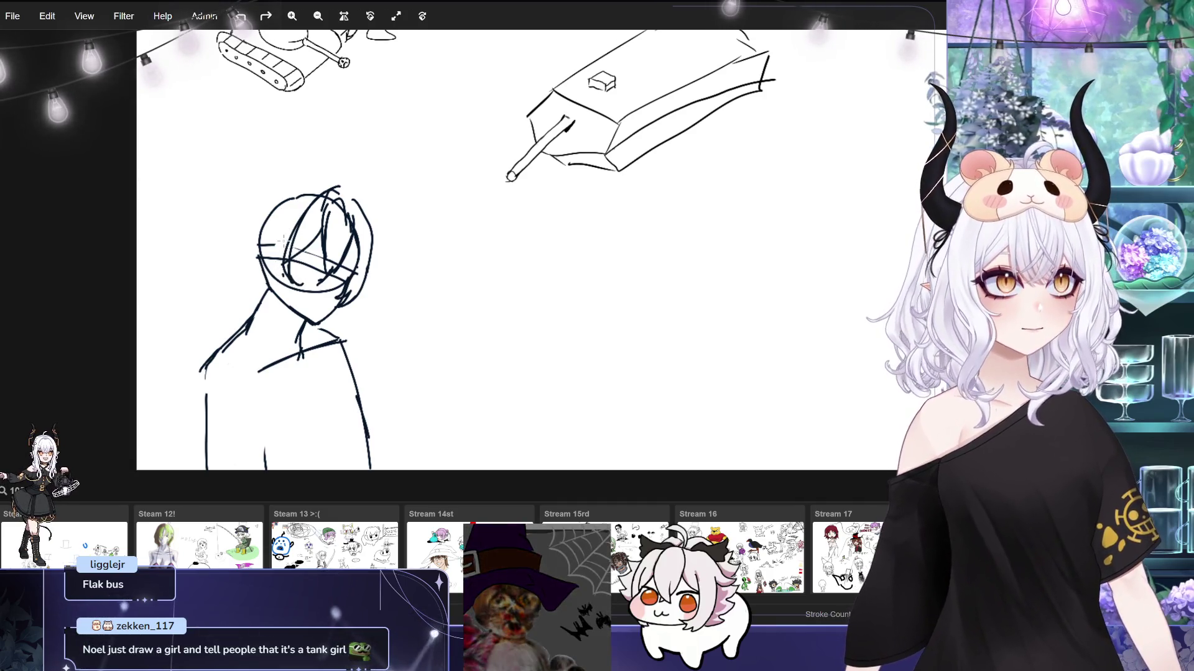
{"action": "left_click_drag", "start_coordinate": [340, 184], "coordinate": [288, 194]}
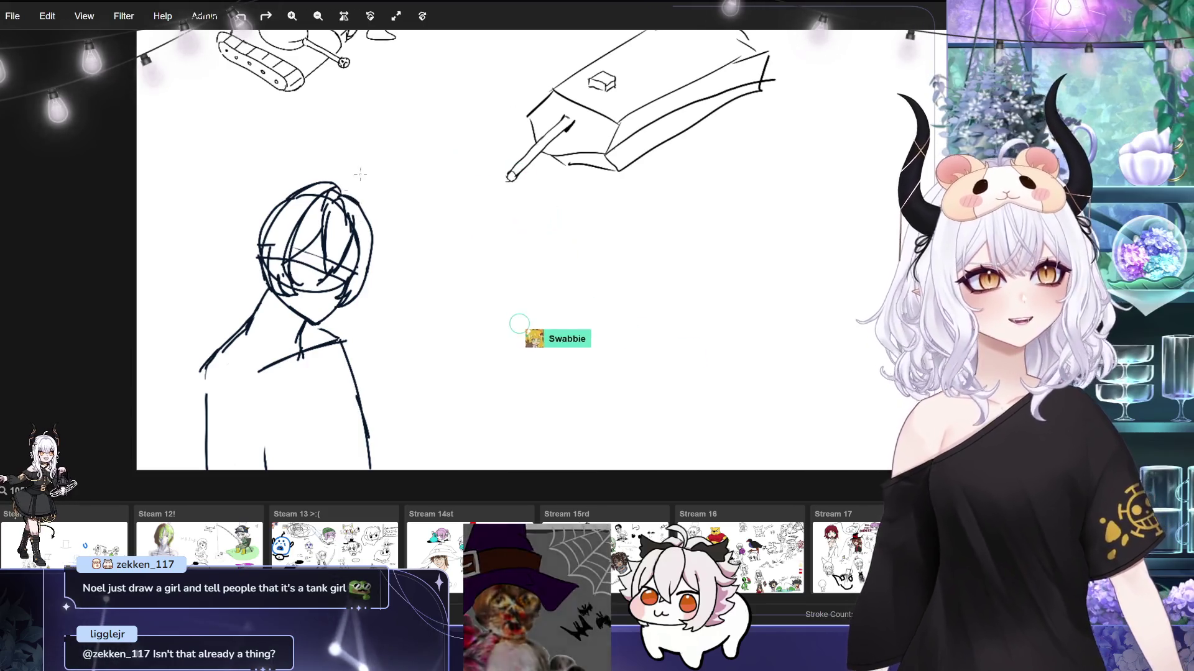
{"action": "mouse_move", "coordinate": [335, 184]}
{"action": "left_mouse_down"}
{"action": "mouse_move", "coordinate": [230, 204]}
{"action": "mouse_move", "coordinate": [247, 212]}
{"action": "left_mouse_up"}
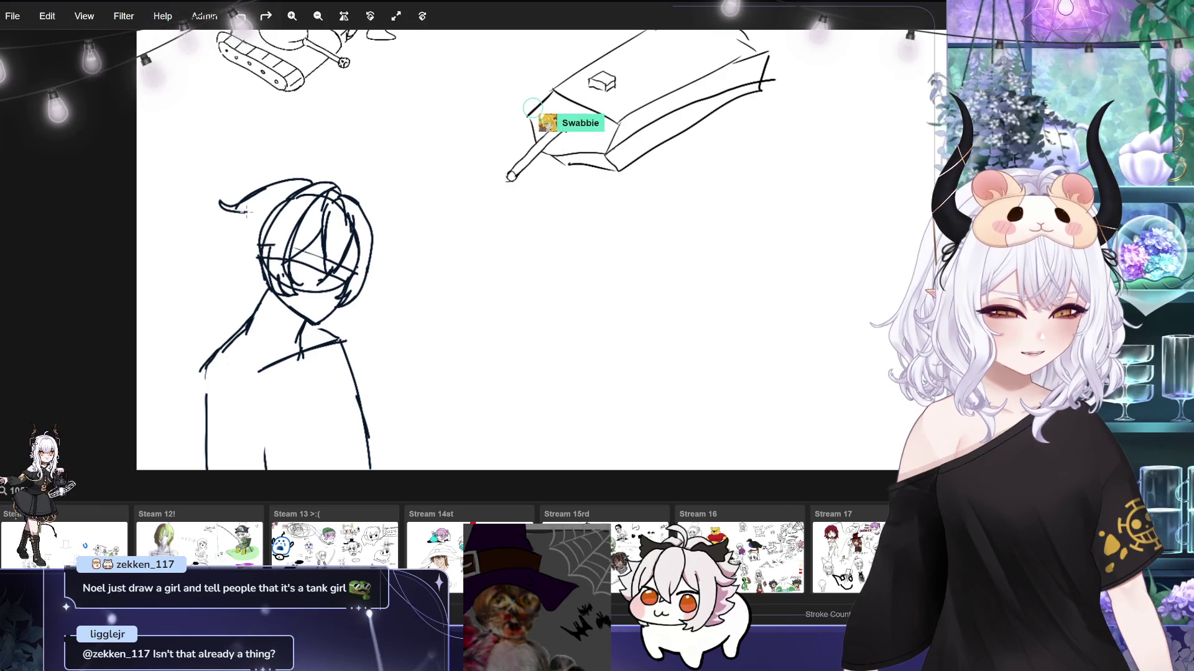
{"action": "left_click_drag", "start_coordinate": [206, 245], "coordinate": [227, 274]}
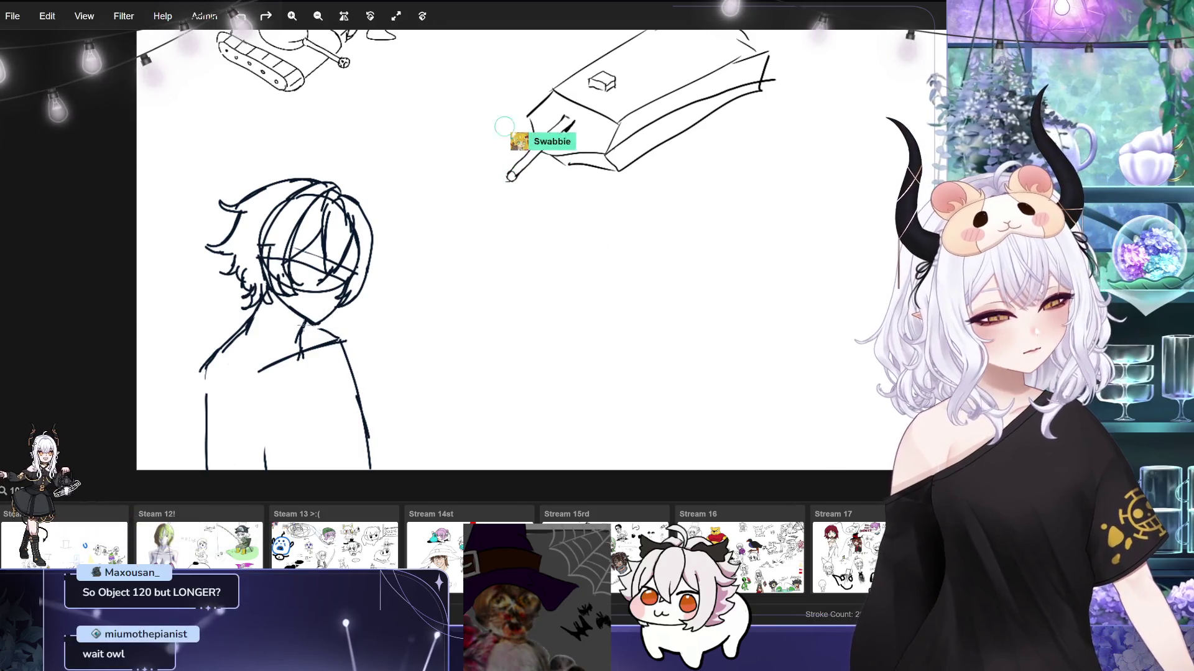
{"action": "key", "text": "ctrl+z"}
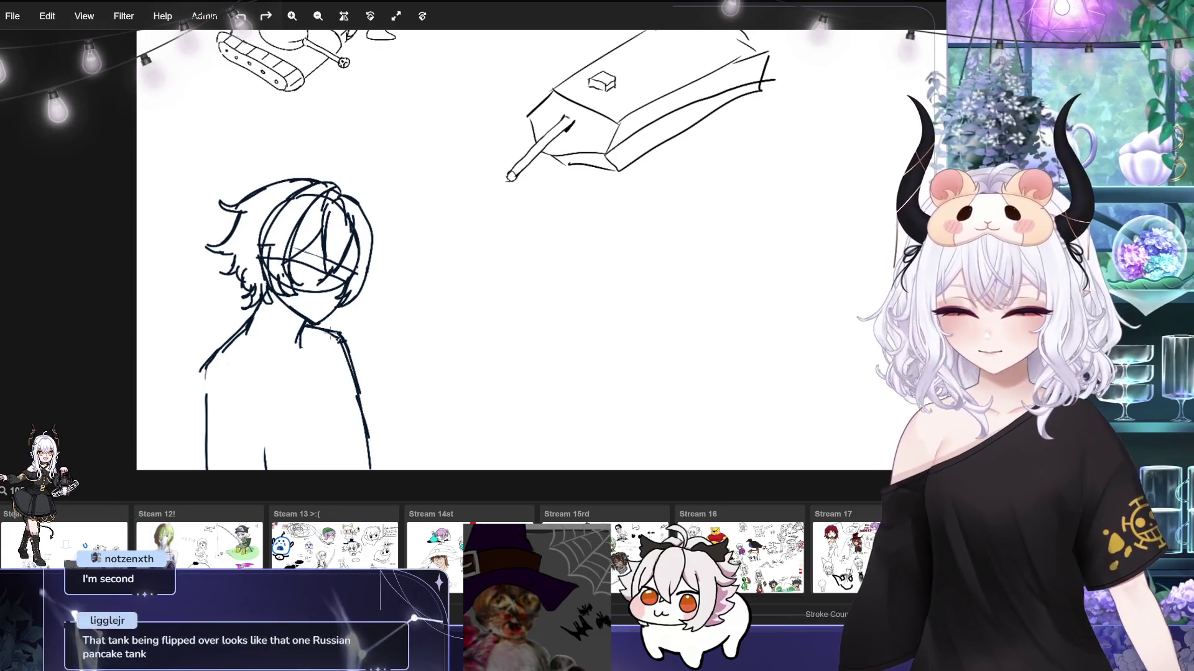
Ink a short line at the figure's neck and a small stroke on the chest mark.
{"action": "left_click_drag", "start_coordinate": [290, 350], "coordinate": [284, 327]}
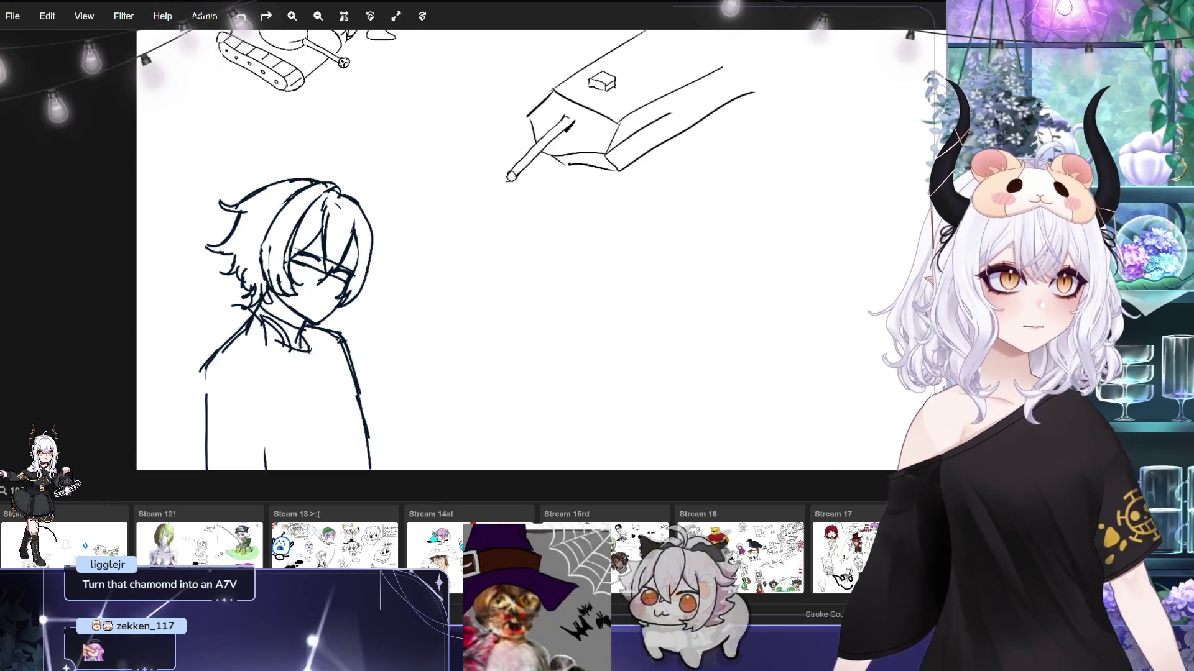
{"action": "left_click_drag", "start_coordinate": [320, 386], "coordinate": [324, 373]}
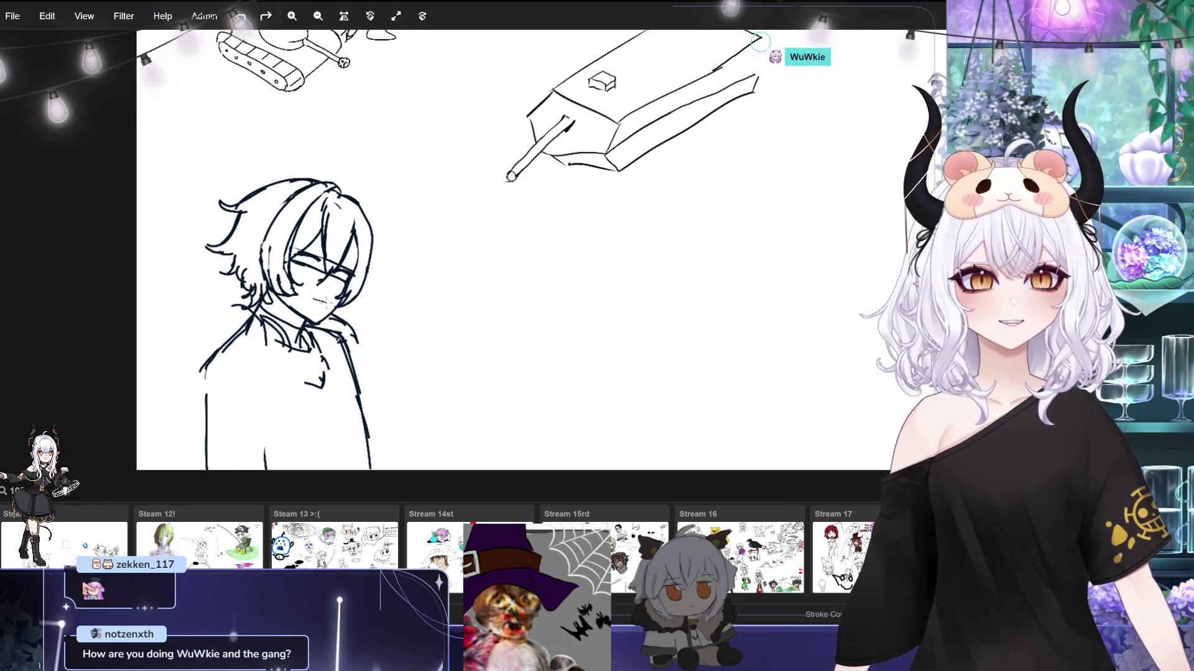
Draw a vertical line closing the tank hull's right end and retrace its lower-right edge.
{"action": "left_click_drag", "start_coordinate": [760, 45], "coordinate": [747, 86]}
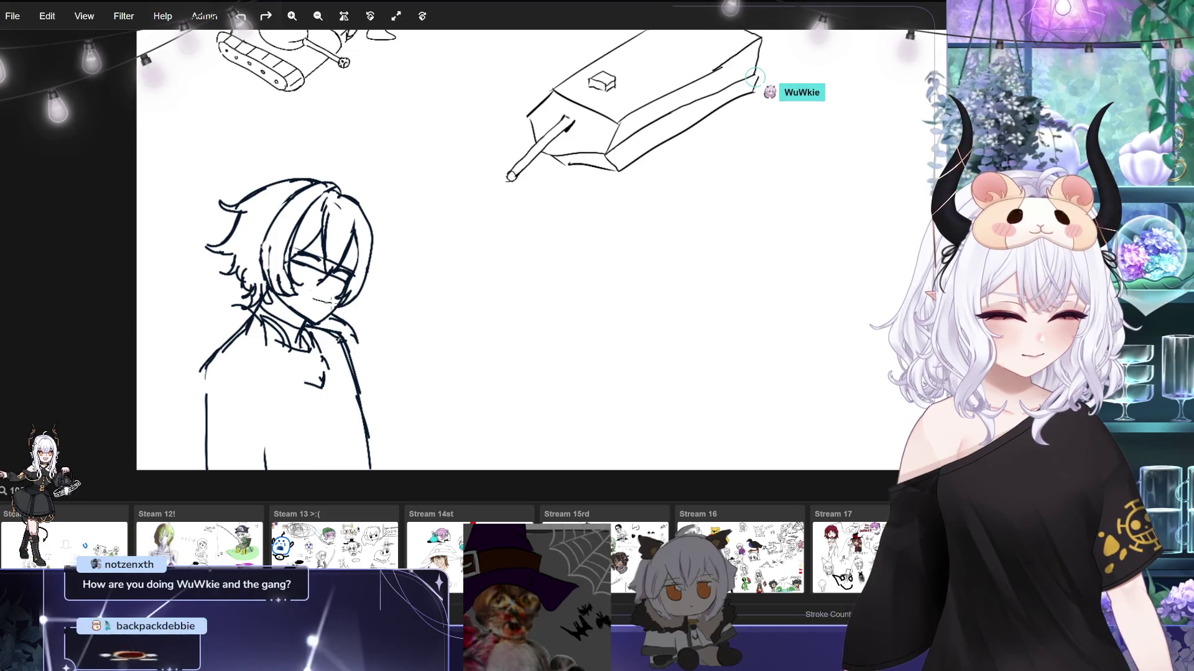
{"action": "mouse_move", "coordinate": [752, 84]}
{"action": "left_mouse_down"}
{"action": "mouse_move", "coordinate": [630, 150]}
{"action": "mouse_move", "coordinate": [719, 120]}
{"action": "mouse_move", "coordinate": [773, 85]}
{"action": "left_mouse_up"}
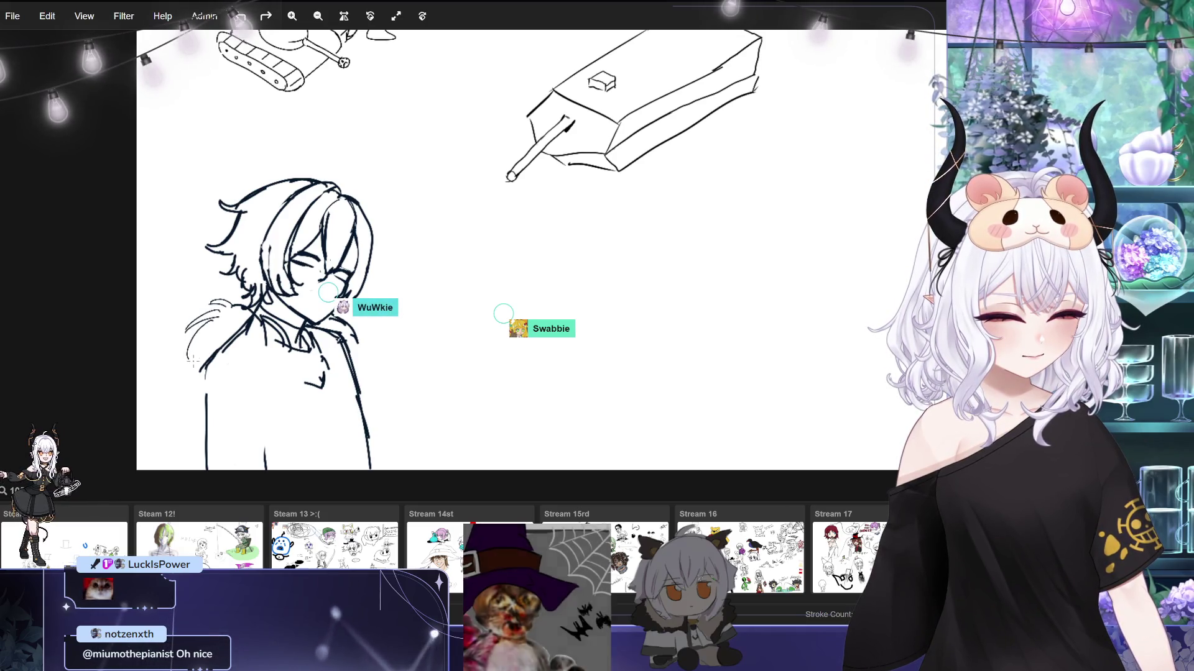
Add a curved stroke on the figure's left shoulder and a line along the coat's left edge.
{"action": "left_click_drag", "start_coordinate": [205, 335], "coordinate": [189, 360]}
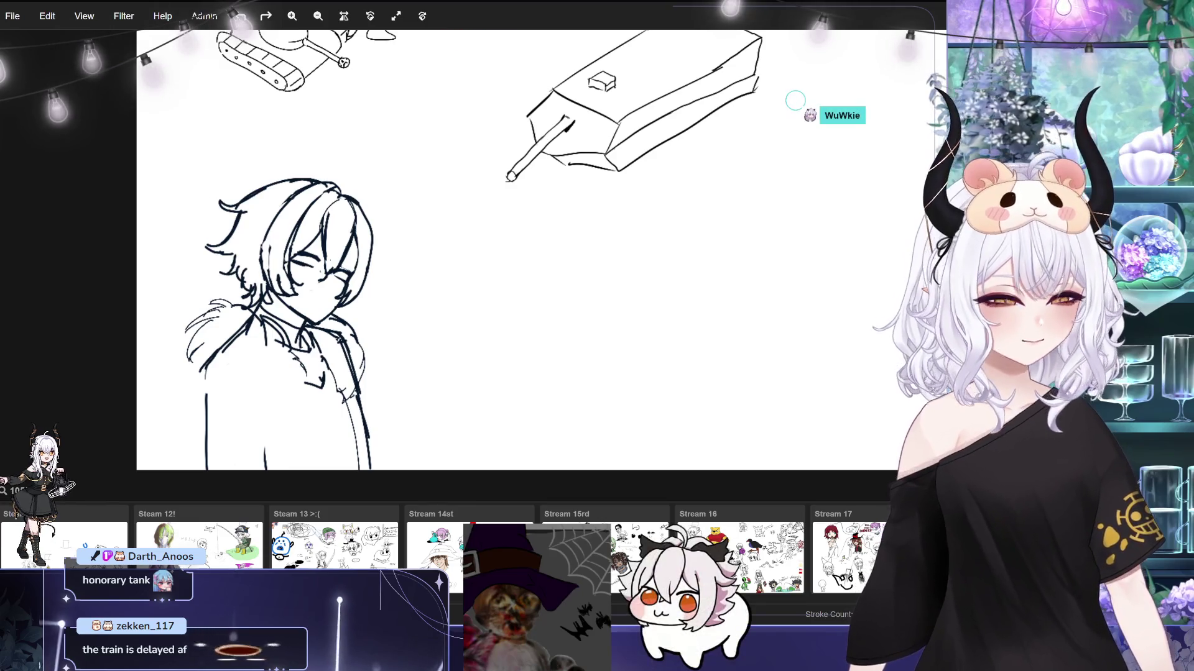
{"action": "left_click_drag", "start_coordinate": [194, 438], "coordinate": [191, 471]}
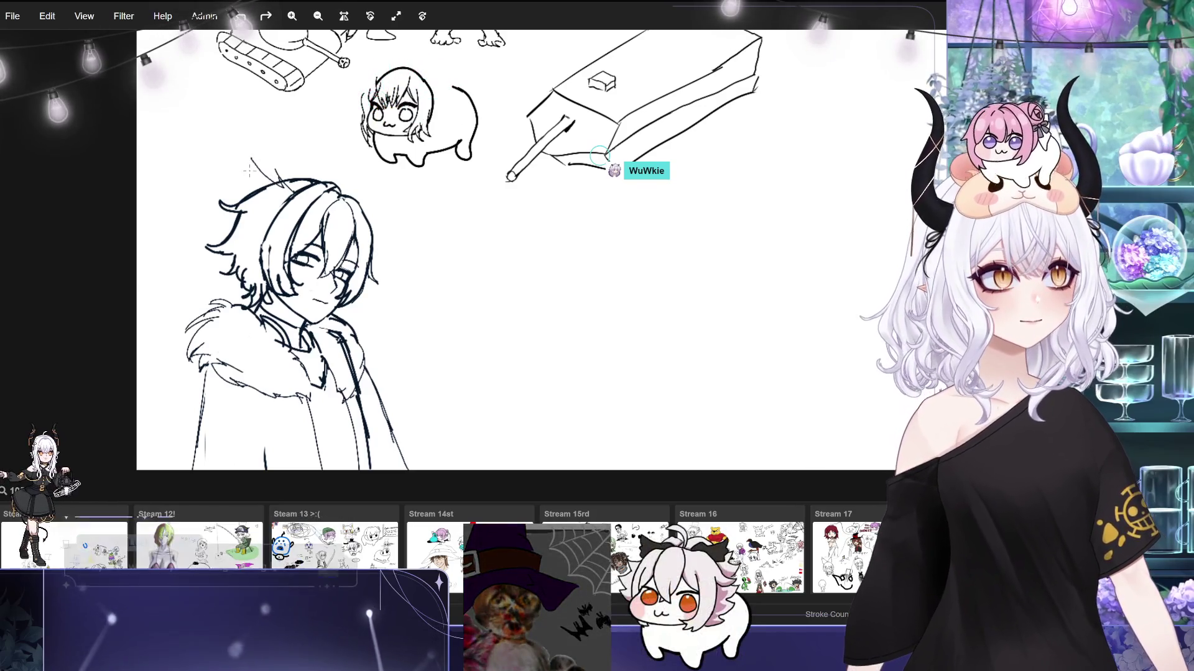
Sketch a pointed spike on the head, then undo the stray strokes above it.
{"action": "mouse_move", "coordinate": [248, 161]}
{"action": "left_mouse_down"}
{"action": "mouse_move", "coordinate": [264, 207]}
{"action": "mouse_move", "coordinate": [279, 212]}
{"action": "left_mouse_up"}
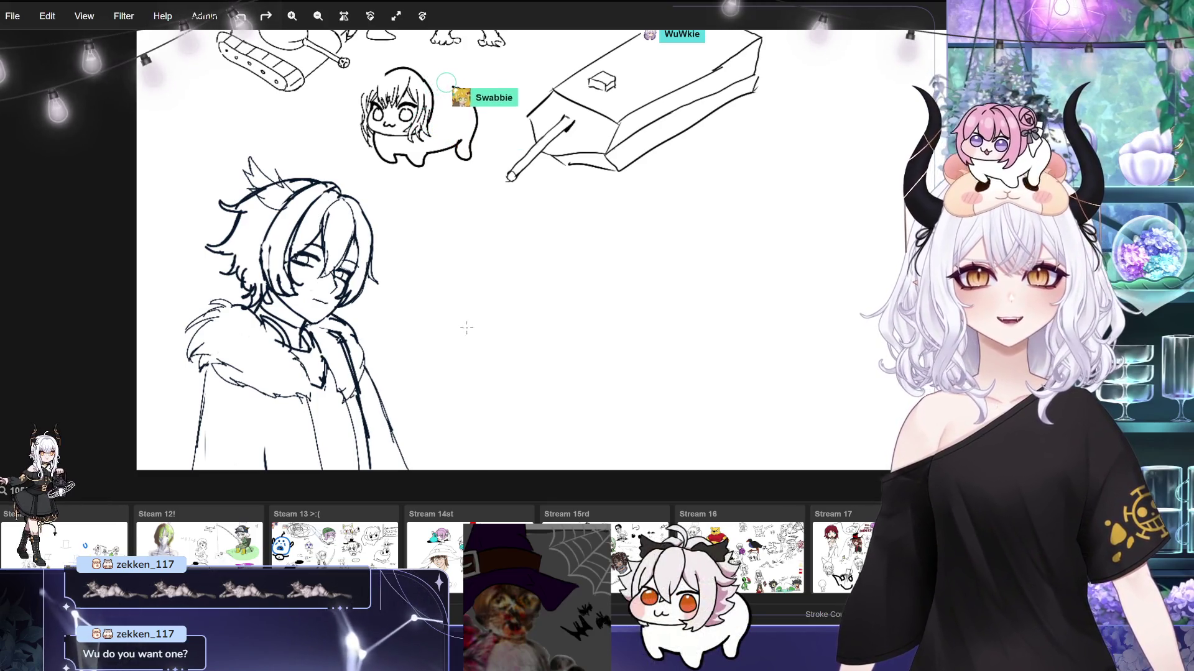
{"action": "key", "text": "ctrl+z"}
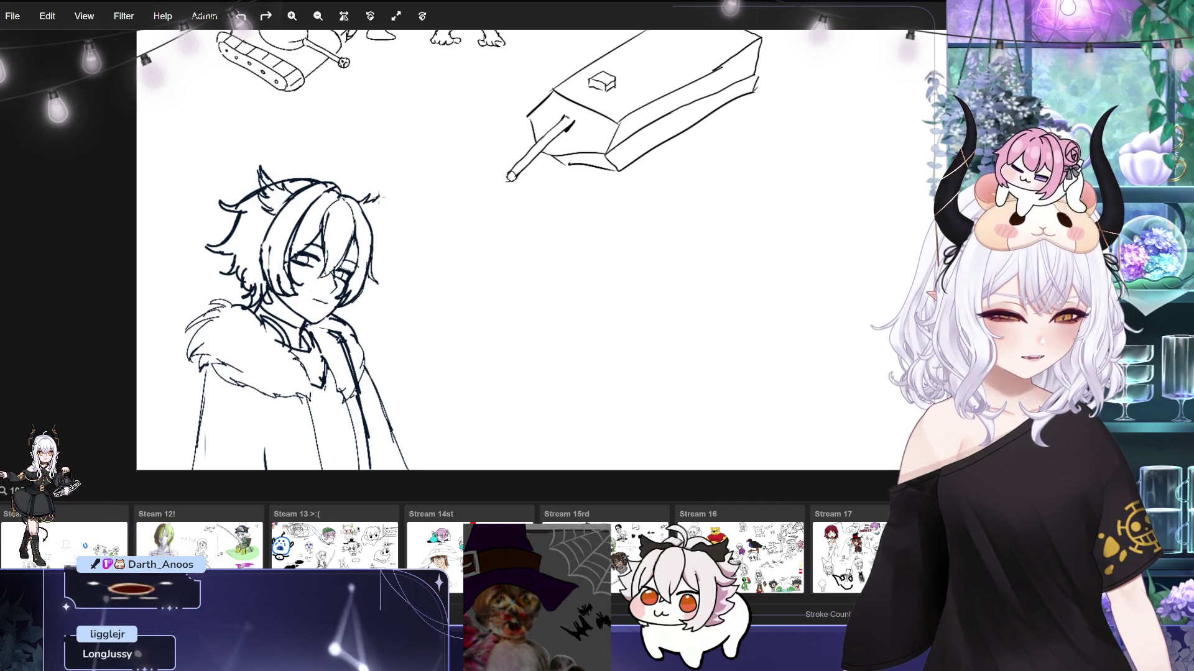
Draw a horn on the right of the head, adding and refining a top-right hair line.
{"action": "left_click_drag", "start_coordinate": [381, 196], "coordinate": [375, 224]}
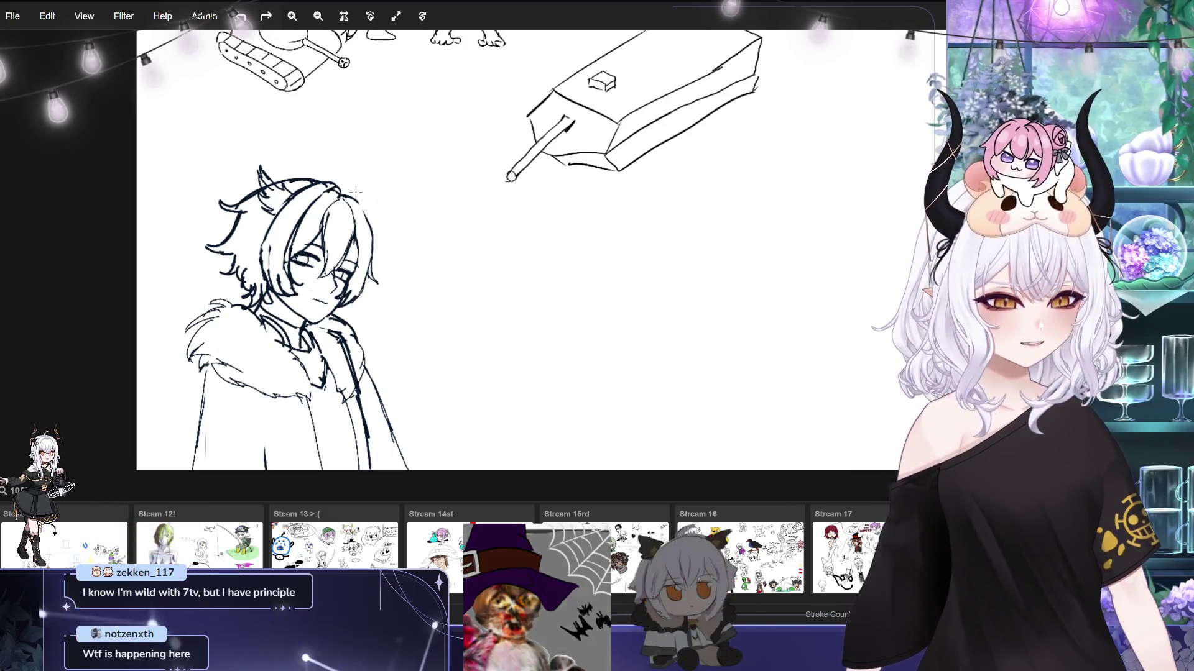
{"action": "left_click_drag", "start_coordinate": [339, 187], "coordinate": [368, 193]}
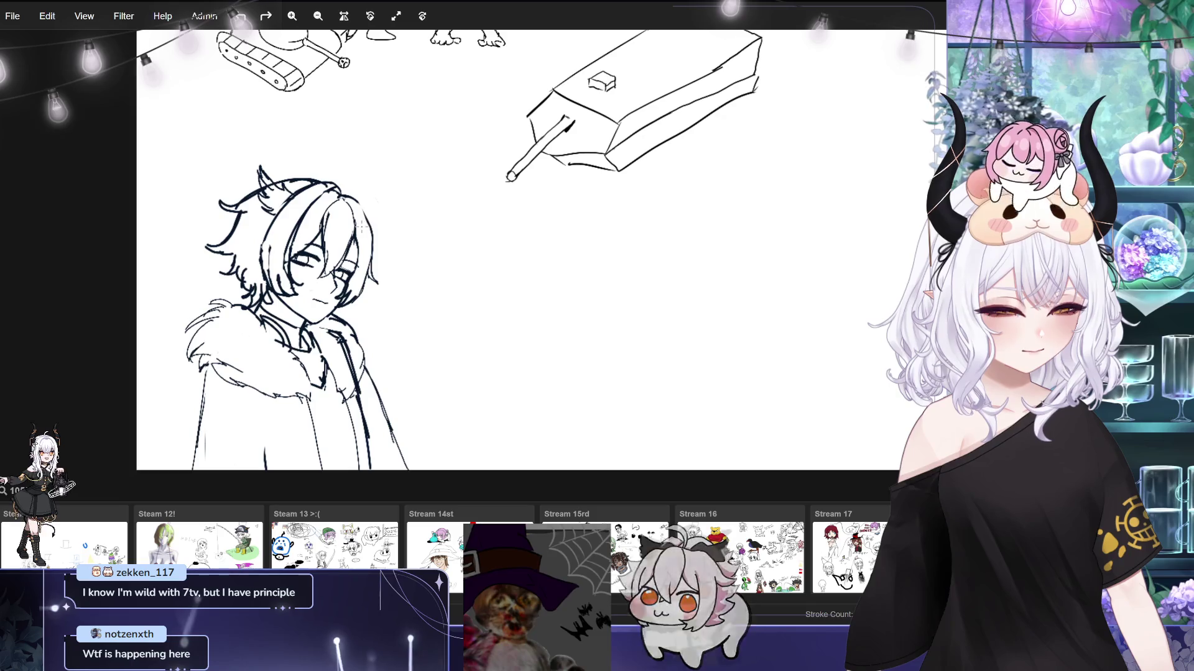
{"action": "mouse_move", "coordinate": [366, 209]}
{"action": "left_mouse_down"}
{"action": "mouse_move", "coordinate": [381, 199]}
{"action": "mouse_move", "coordinate": [383, 224]}
{"action": "left_mouse_up"}
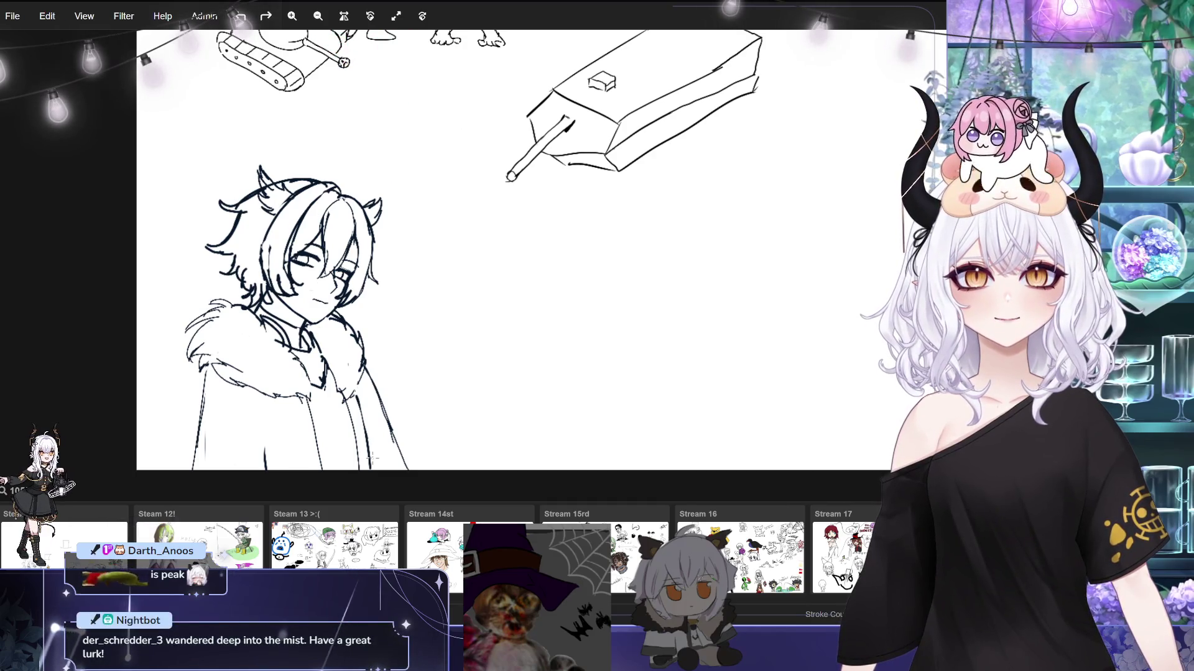
{"action": "scroll", "coordinate": [373, 458], "scroll_direction": "up", "scroll_amount": 1}
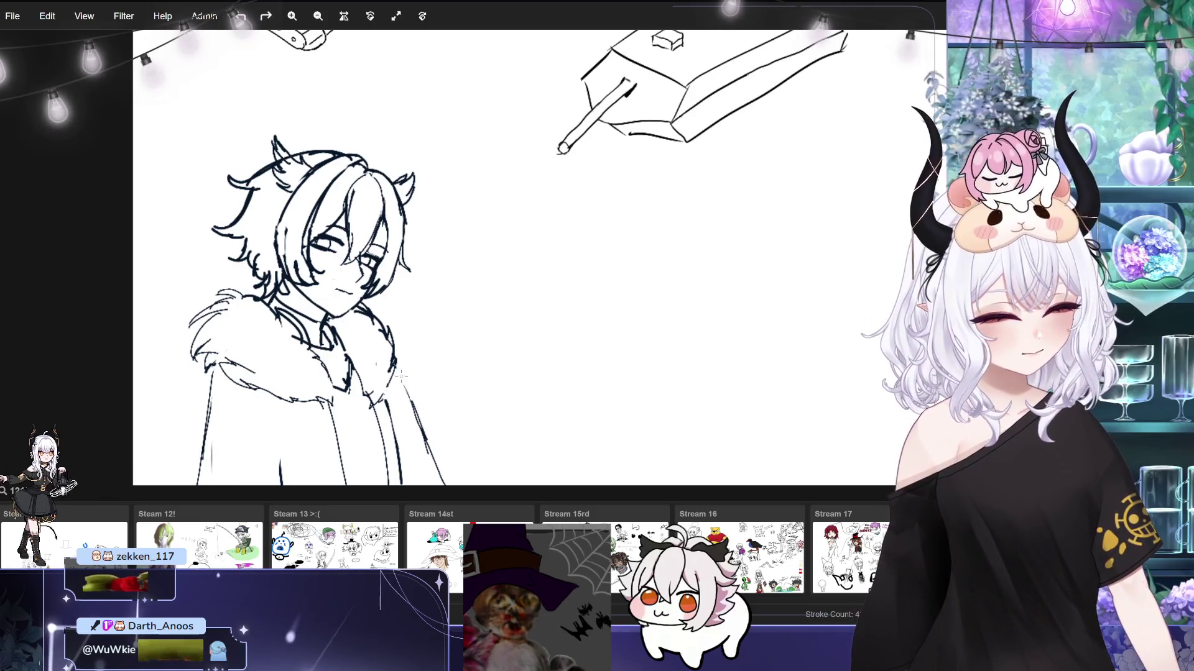
Erase the upper part of one coat line, then add a light sketch stroke to the coat.
{"action": "left_click_drag", "start_coordinate": [408, 395], "coordinate": [428, 442]}
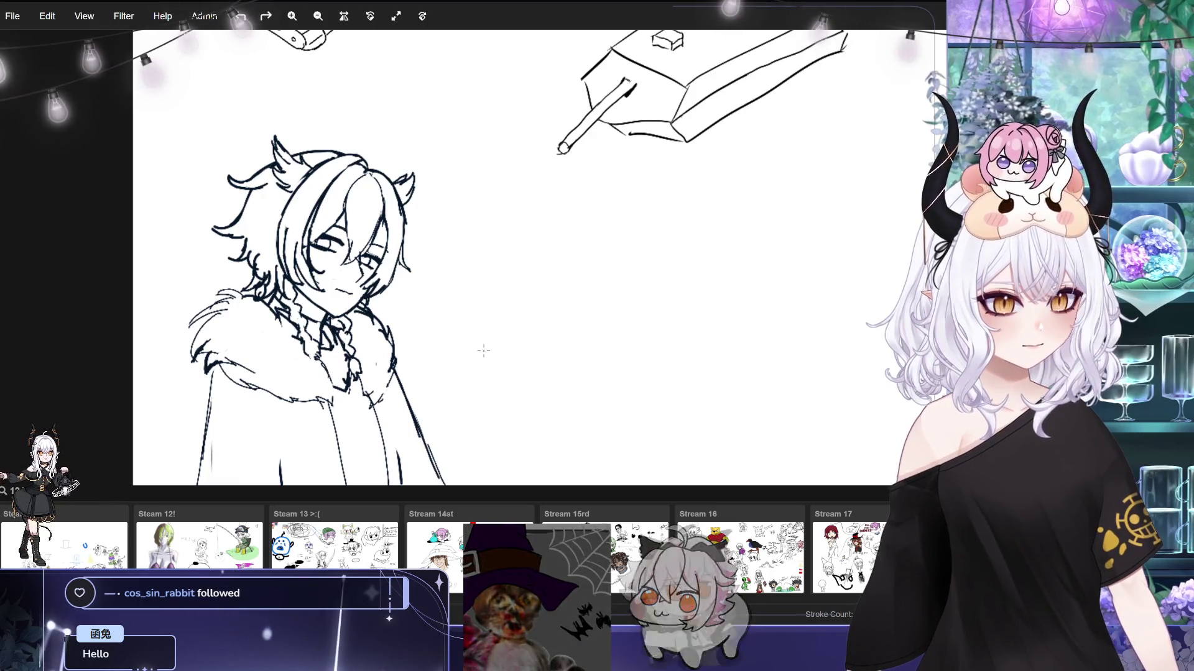
{"action": "left_click_drag", "start_coordinate": [288, 385], "coordinate": [304, 380]}
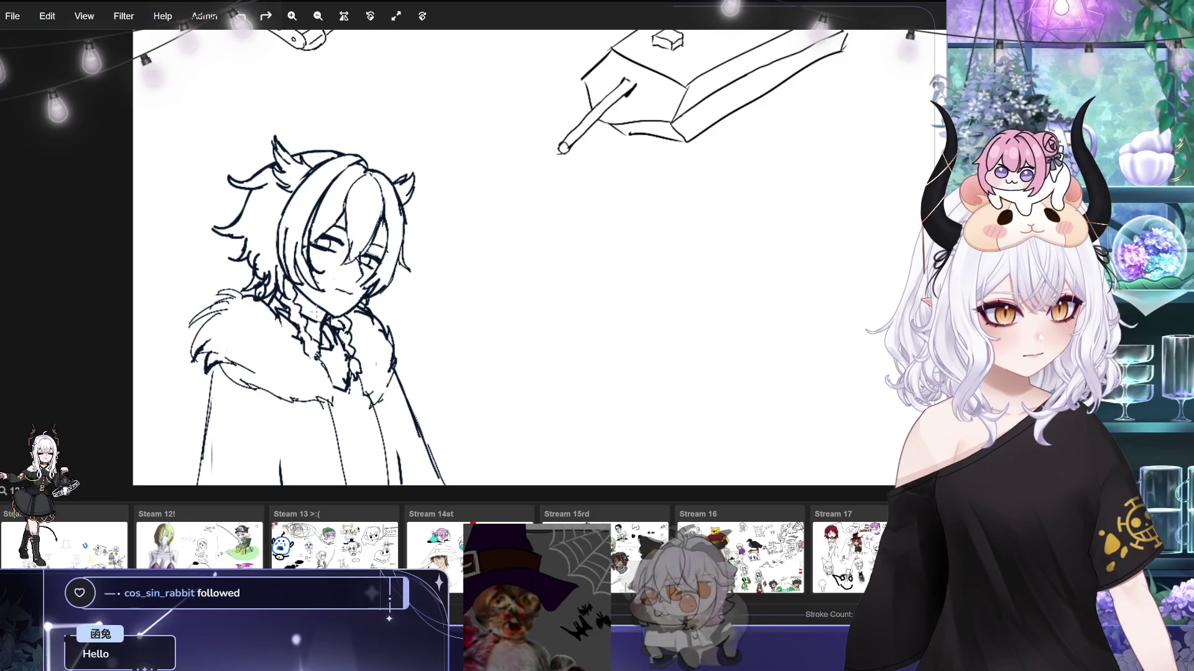
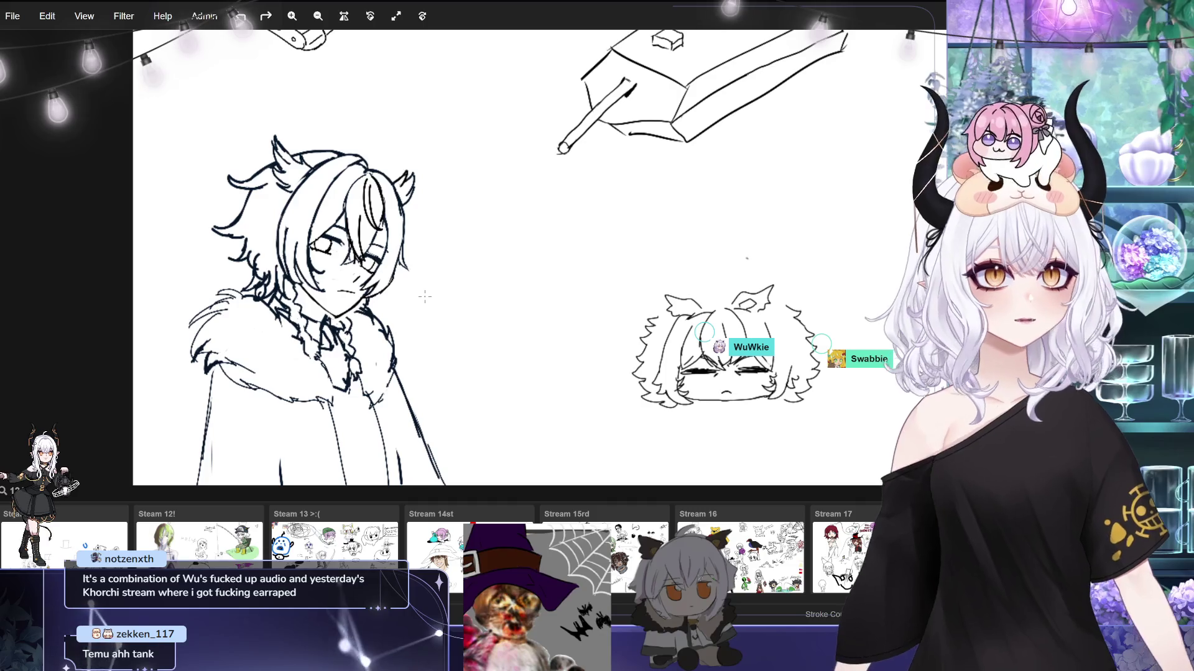
Mirror the canvas view back and forth to check proportions, ending in normal orientation.
{"action": "key", "text": "m"}
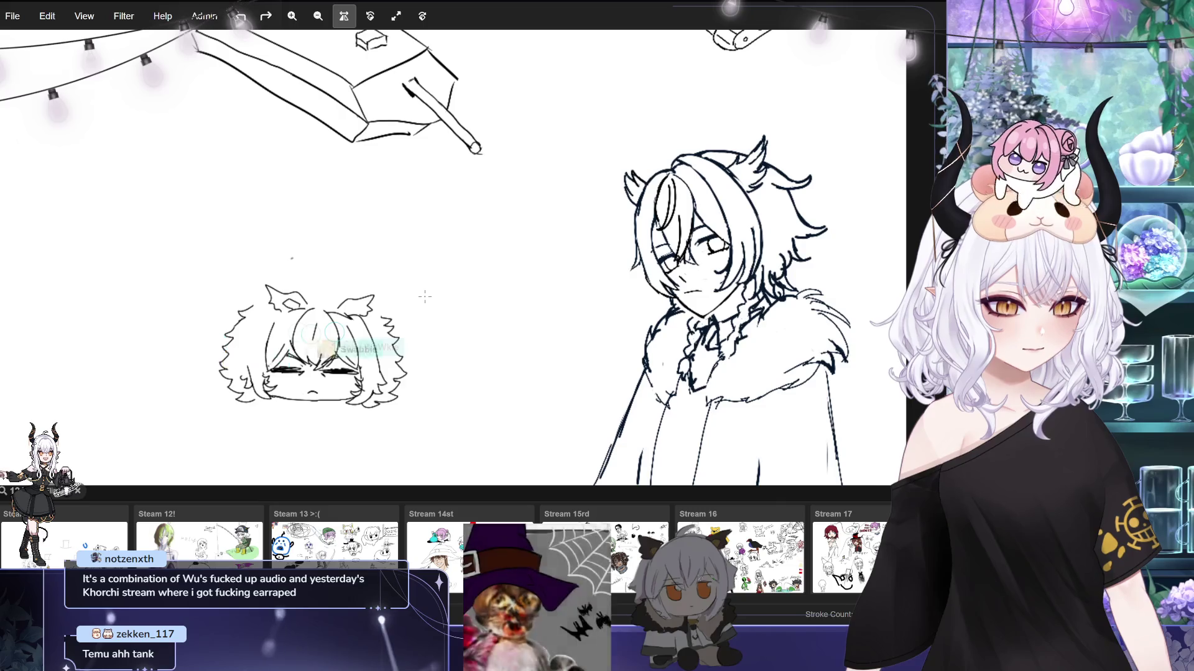
{"action": "key", "text": "m"}
{"action": "key", "text": "m"}
{"action": "key", "text": "m"}
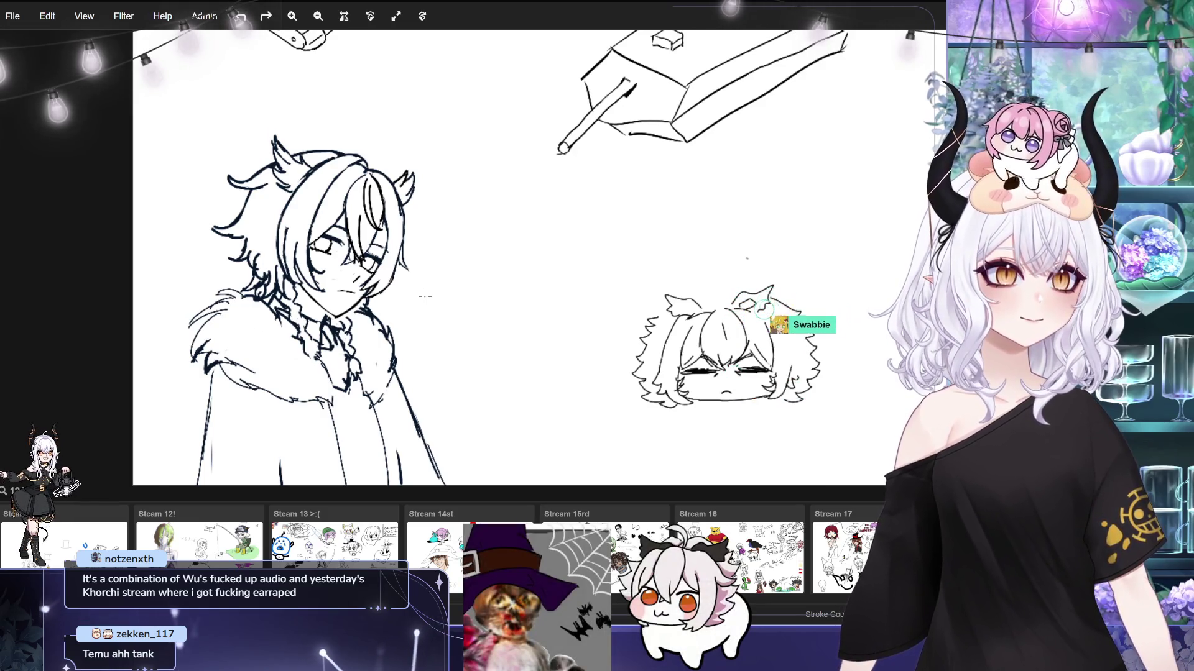
{"action": "key", "text": "m"}
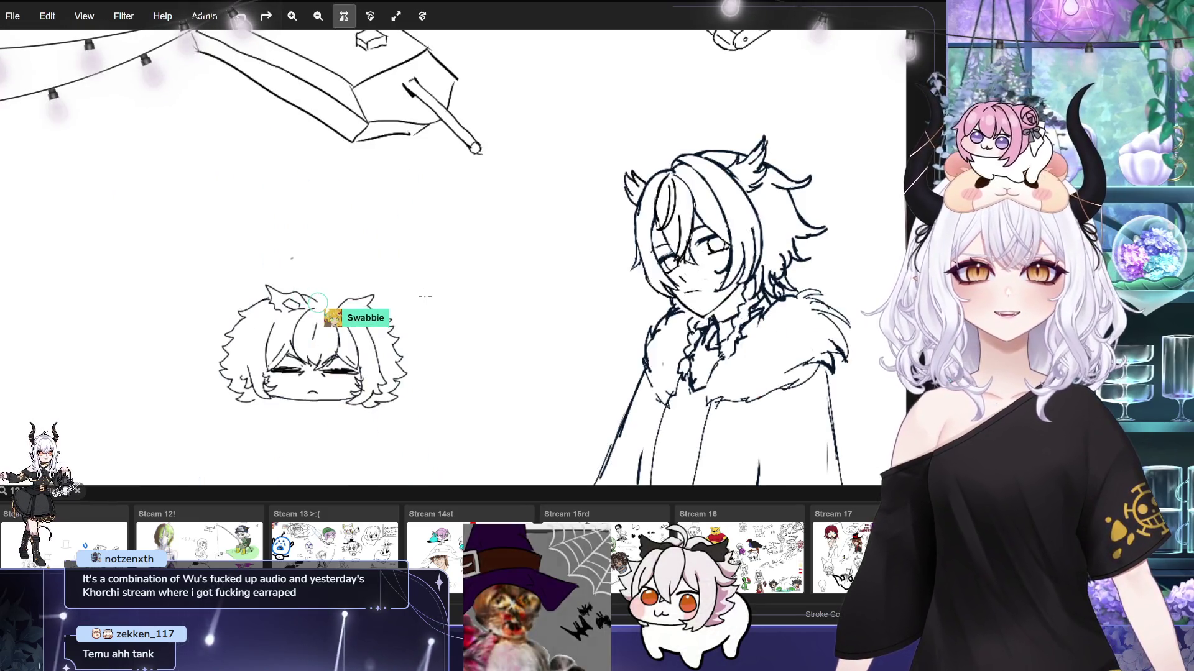
{"action": "key", "text": "m"}
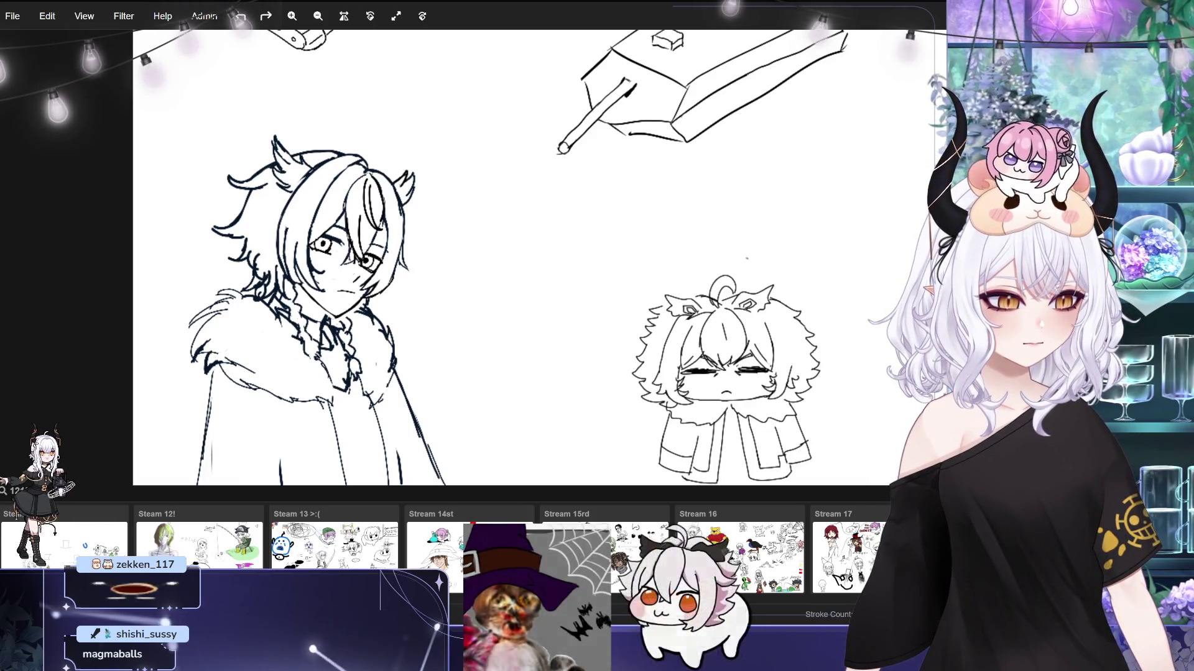
Scribble a test zigzag stroke across the long coat, then undo it.
{"action": "left_click_drag", "start_coordinate": [382, 388], "coordinate": [396, 445]}
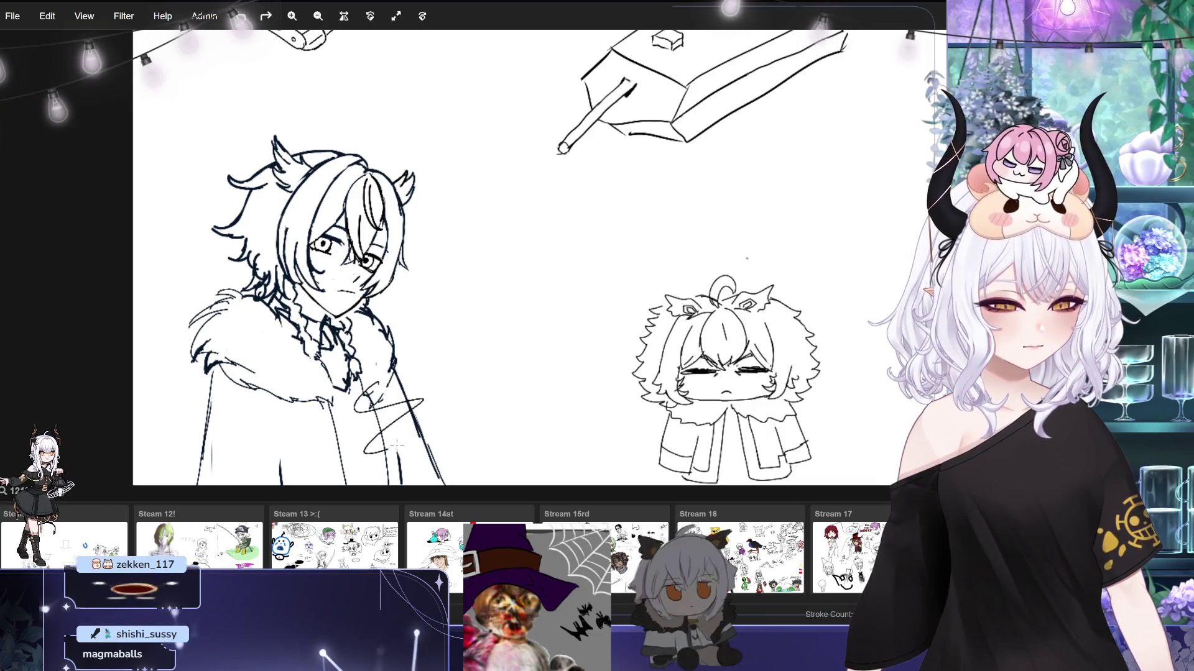
{"action": "key", "text": "ctrl+z"}
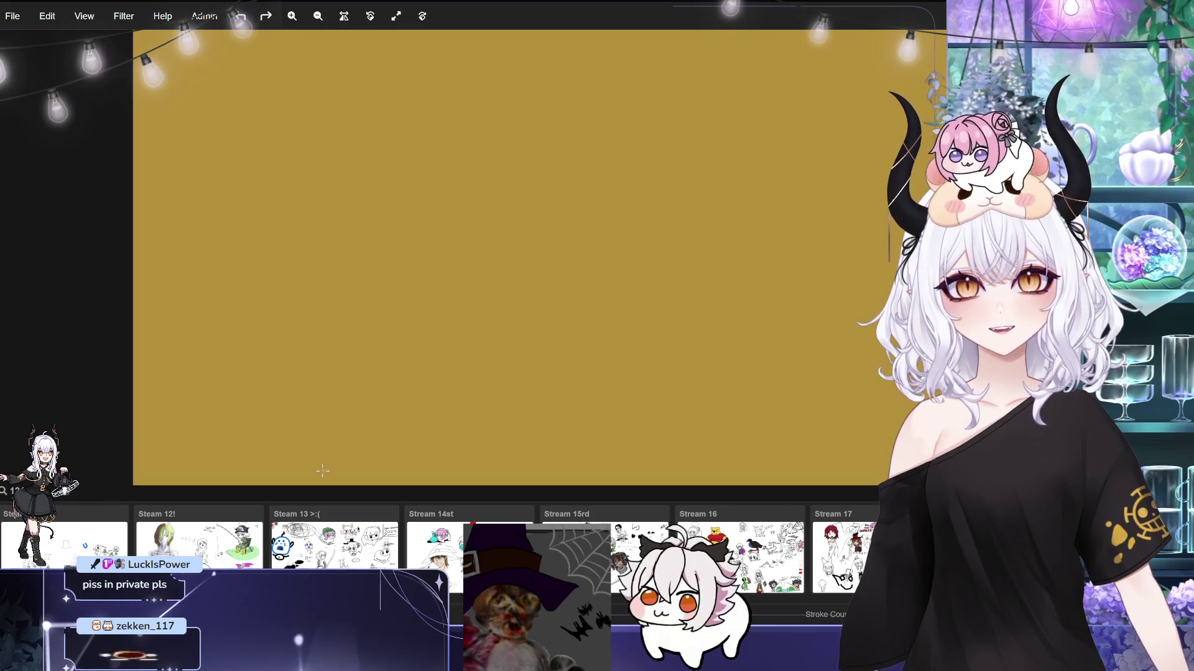
Clear the mustard-yellow cover so the line-art sketches show on white again.
{"action": "left_click", "coordinate": [323, 470]}
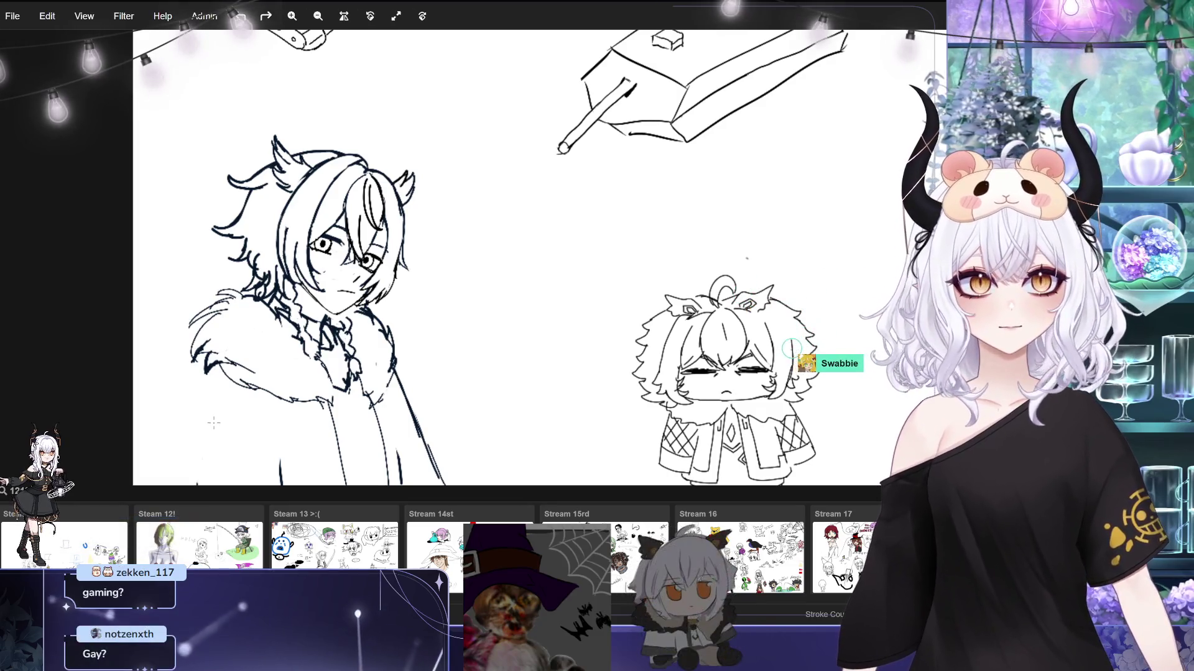
Draw the left edge of the cat-eared character's coat extending downward.
{"action": "left_click_drag", "start_coordinate": [202, 368], "coordinate": [190, 424]}
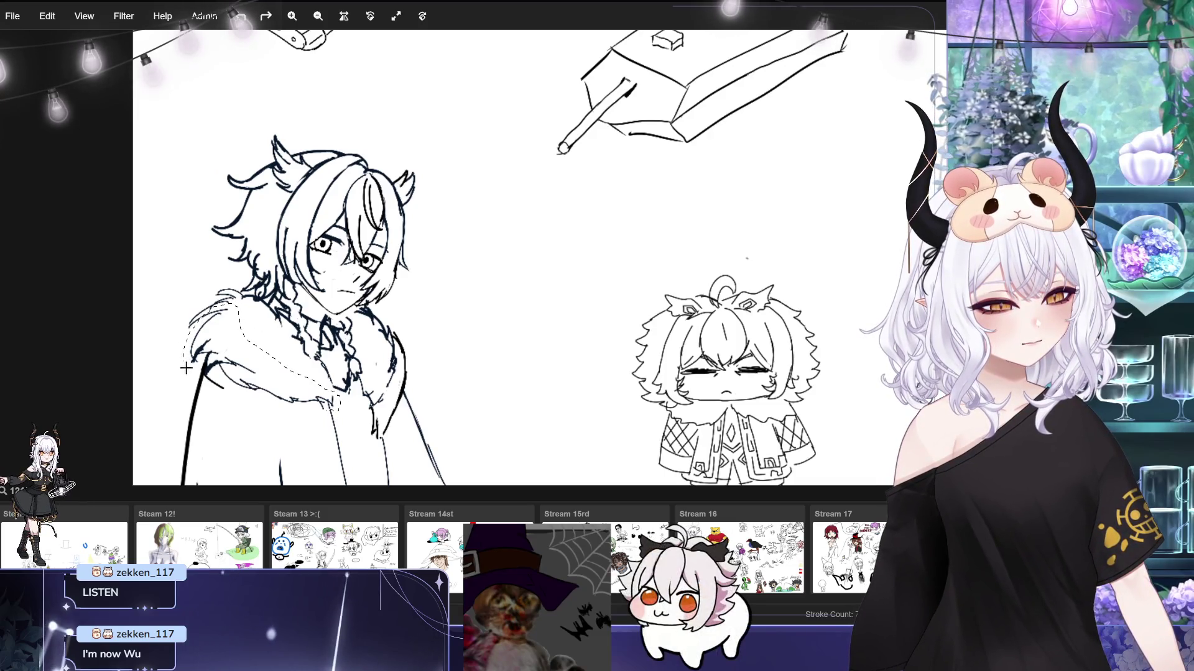
Lasso the fur collar on the left shoulder, mirror-check the view, and drag it lower.
{"action": "mouse_move", "coordinate": [278, 421]}
{"action": "left_mouse_down"}
{"action": "mouse_move", "coordinate": [295, 428]}
{"action": "mouse_move", "coordinate": [336, 403]}
{"action": "left_mouse_up"}
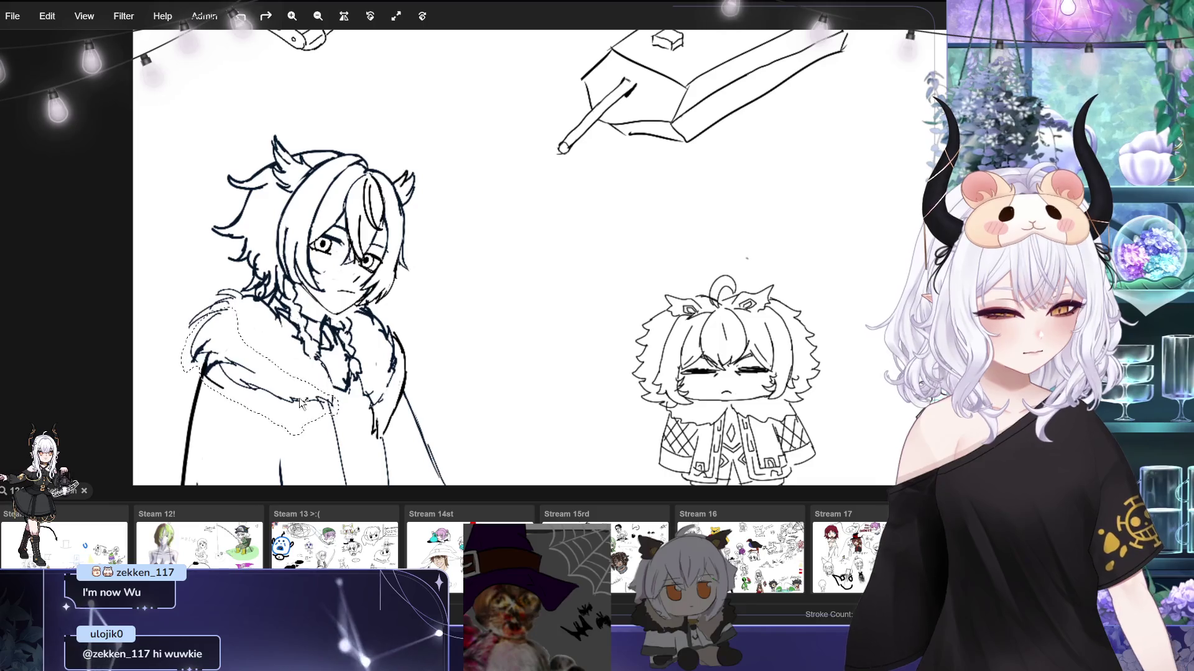
{"action": "key", "text": "m"}
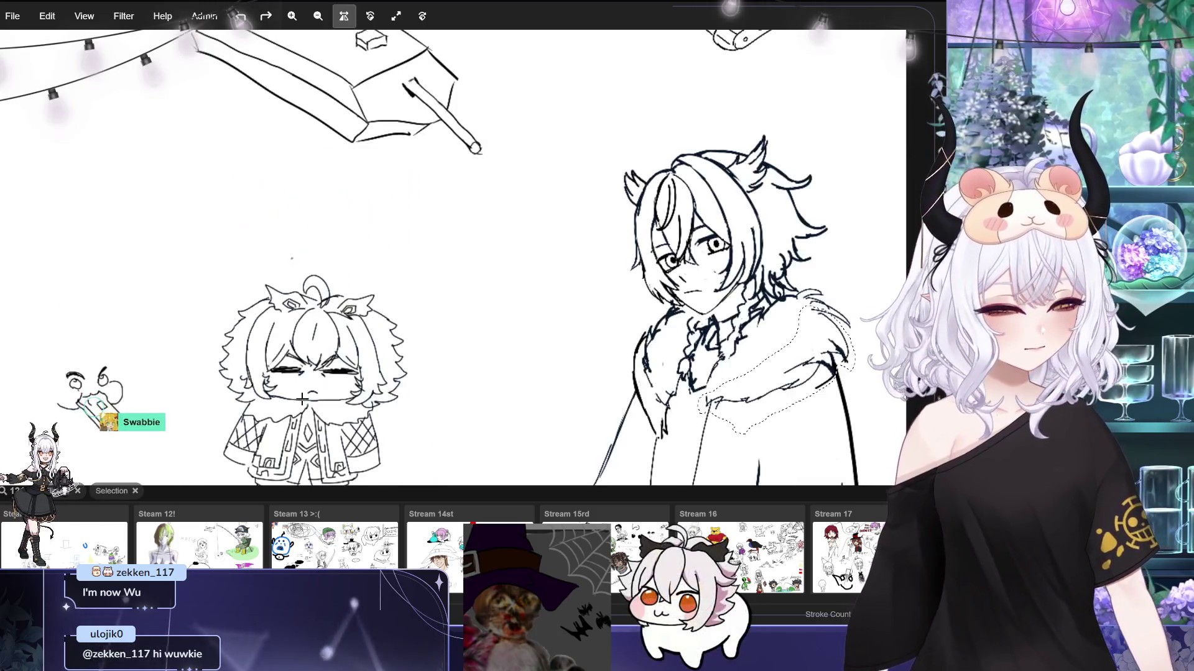
{"action": "key", "text": "m"}
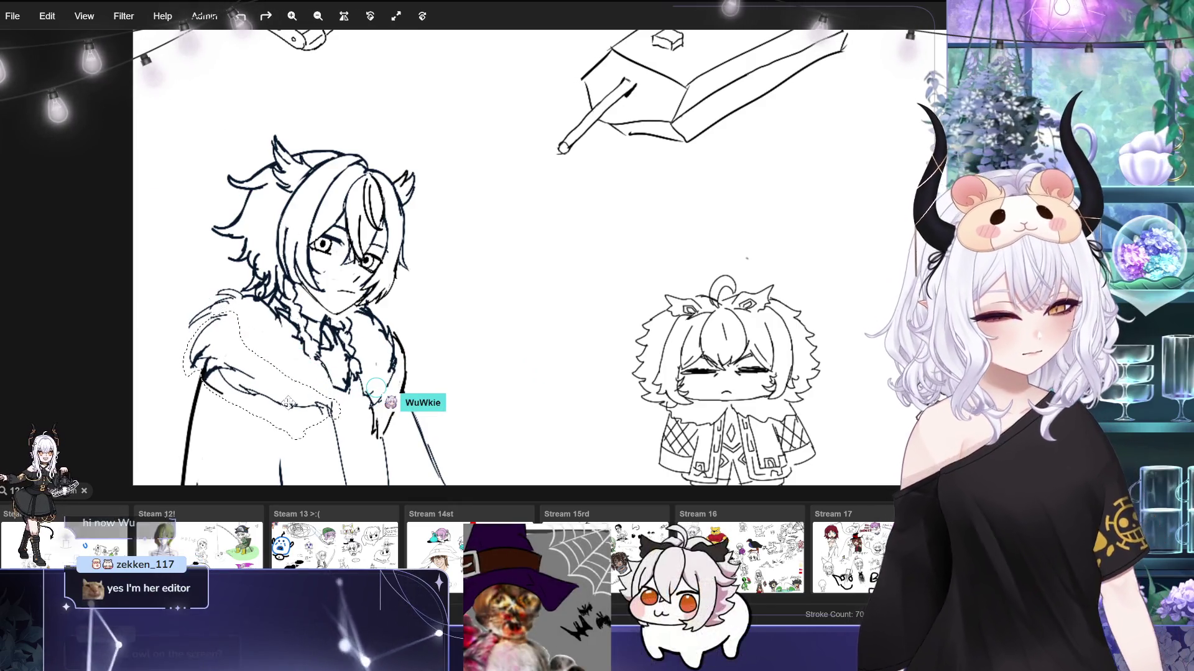
{"action": "left_click_drag", "start_coordinate": [286, 405], "coordinate": [288, 438]}
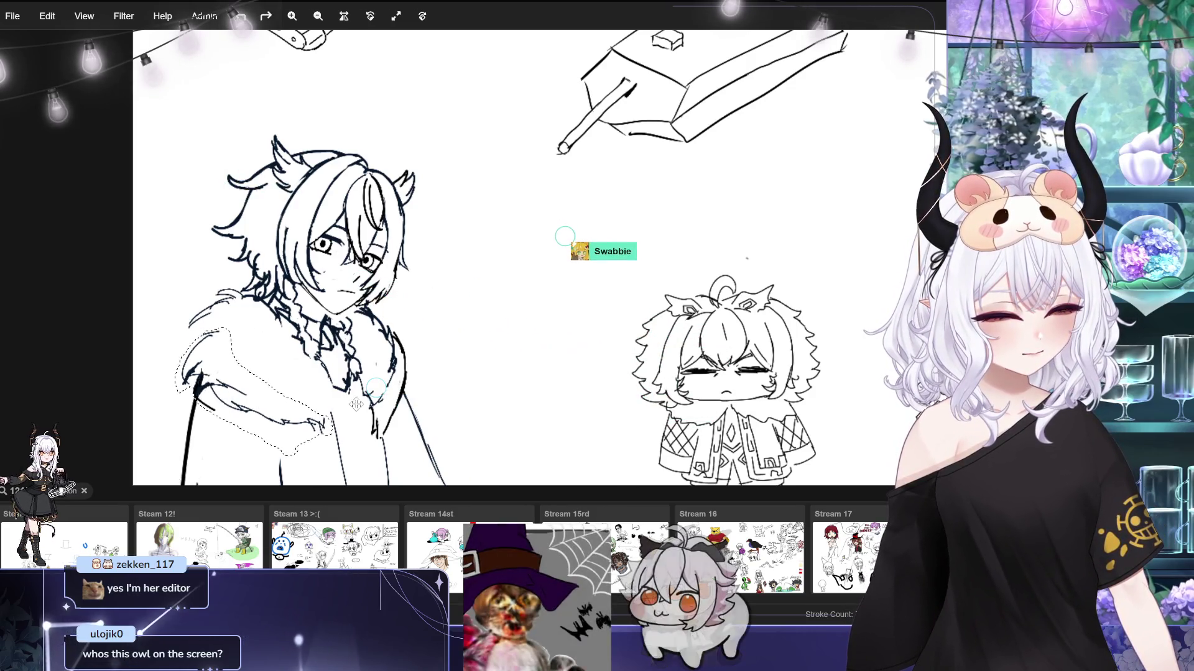
Try rotating the selected collar, undo that, and lower the shoulder fur slightly instead.
{"action": "left_click_drag", "start_coordinate": [375, 391], "coordinate": [410, 370]}
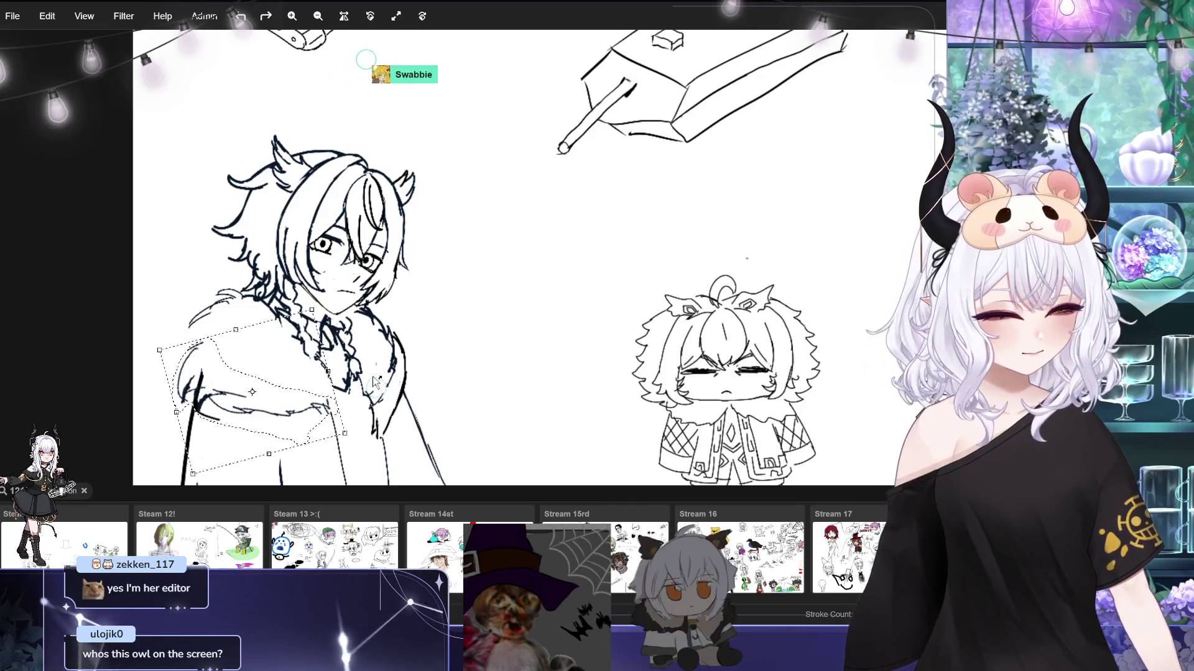
{"action": "key", "text": "ctrl+z"}
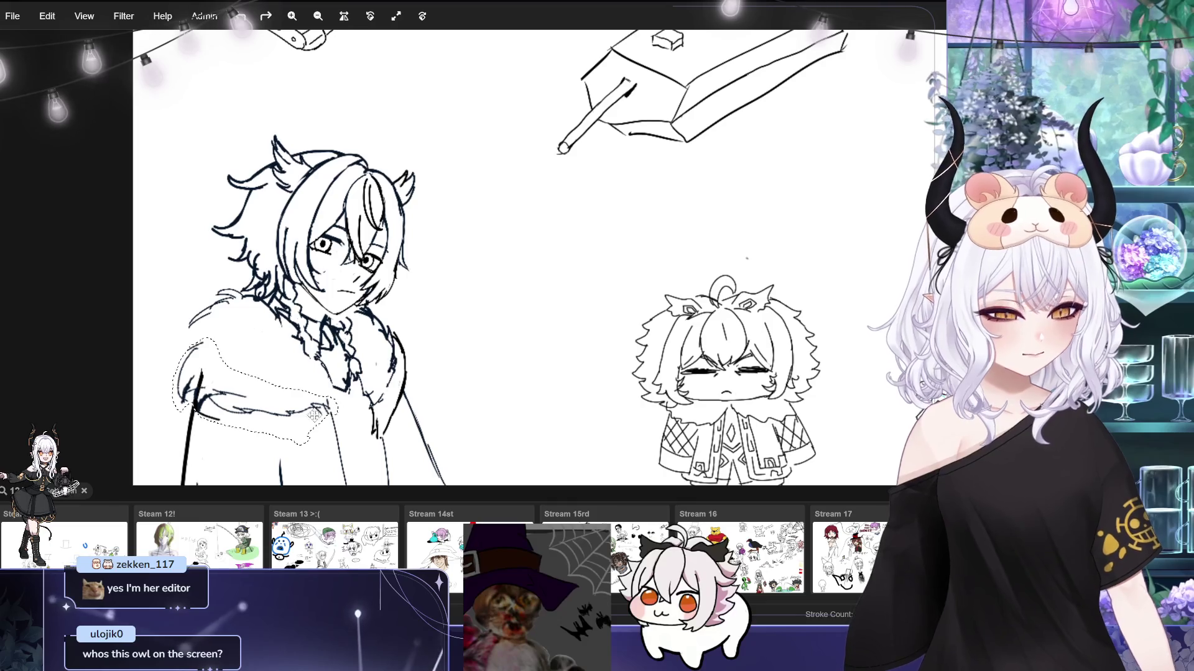
{"action": "left_click_drag", "start_coordinate": [314, 415], "coordinate": [310, 424]}
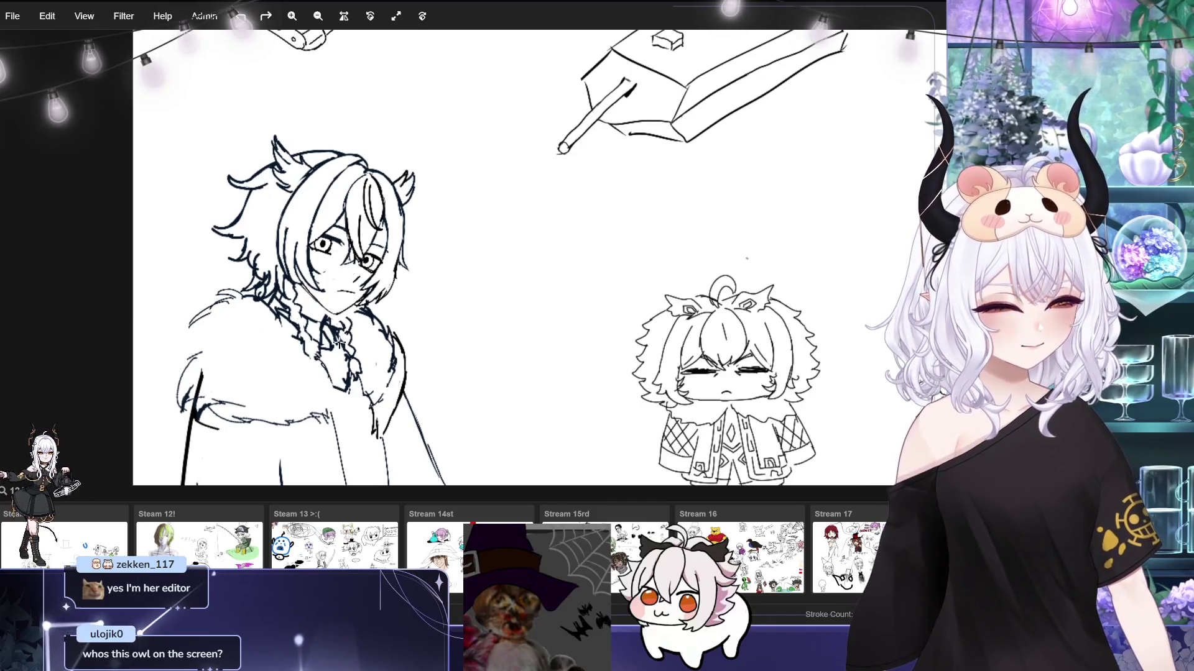
Deselect the shoulder fur and add a curled hair strand atop the cat-eared character's head.
{"action": "left_click", "coordinate": [193, 363]}
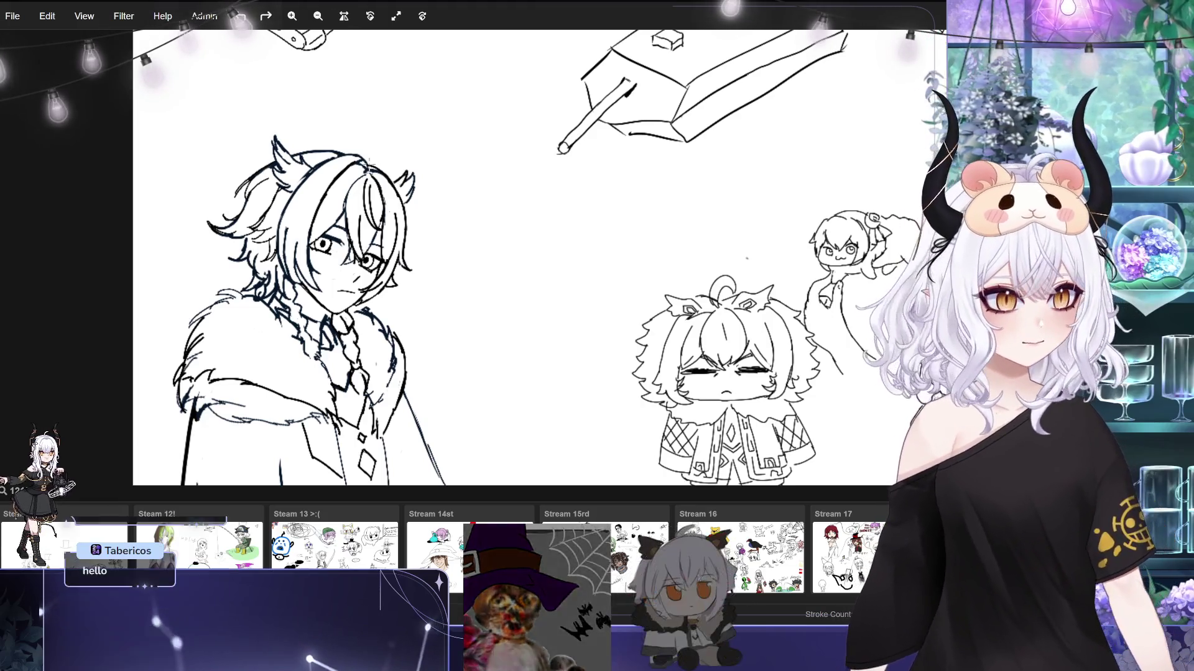
{"action": "left_click_drag", "start_coordinate": [368, 154], "coordinate": [384, 146]}
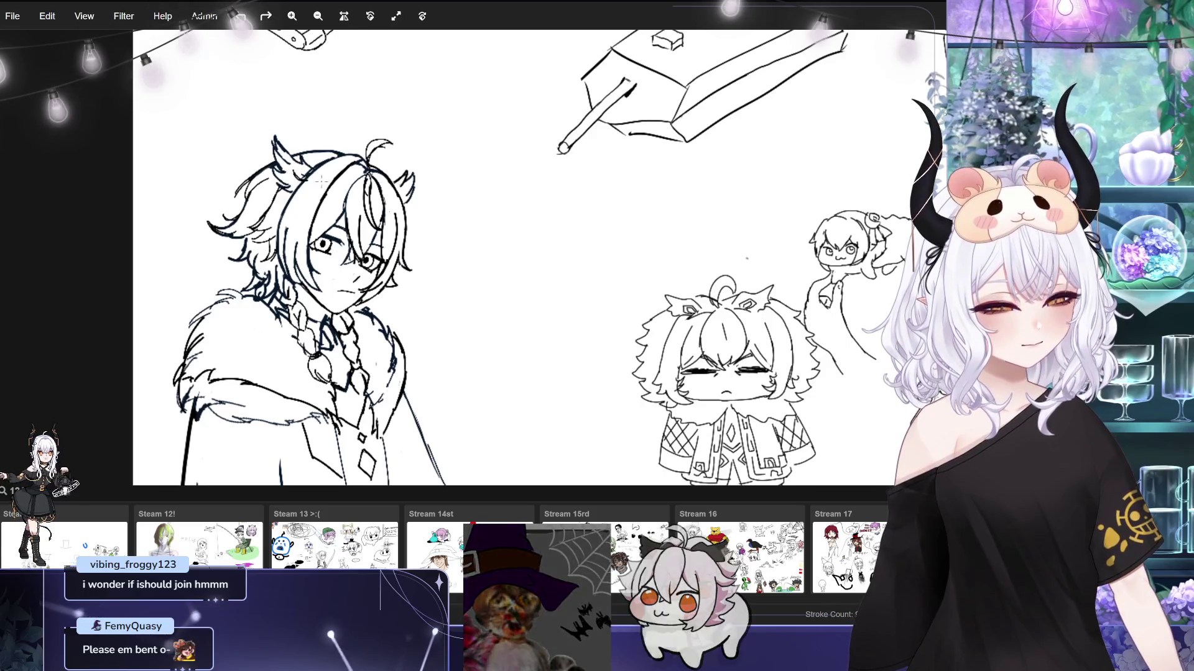
Draw a vertical fold line down the cat-eared character's coat.
{"action": "left_click_drag", "start_coordinate": [235, 425], "coordinate": [231, 485]}
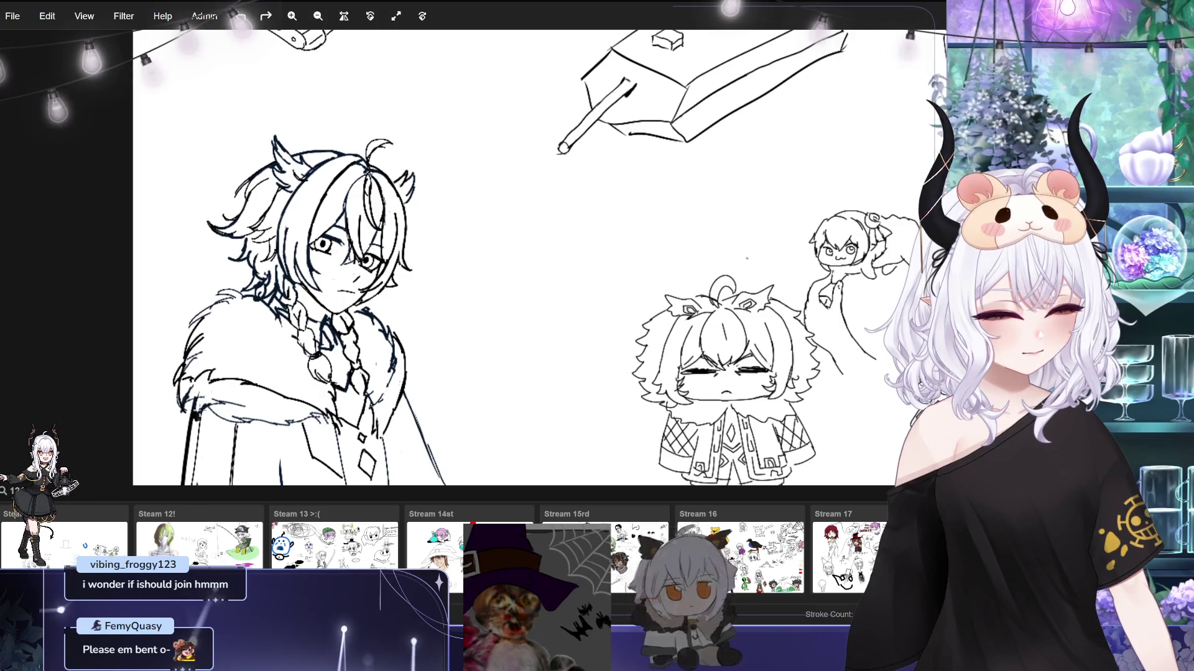